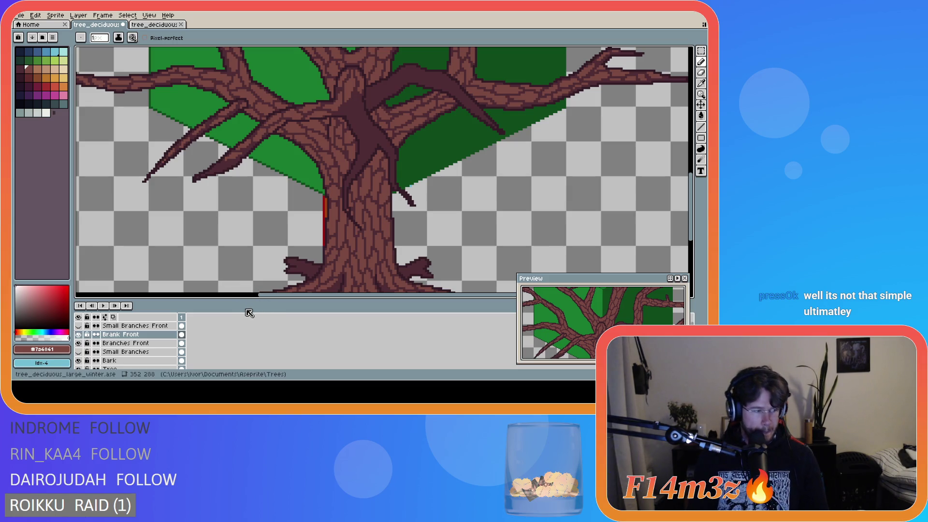
Step: Zoom in and pencil a short stroke along the lower-left branch tip's outline
{"action": "left_click_drag", "start_coordinate": [263, 294], "coordinate": [235, 294]}
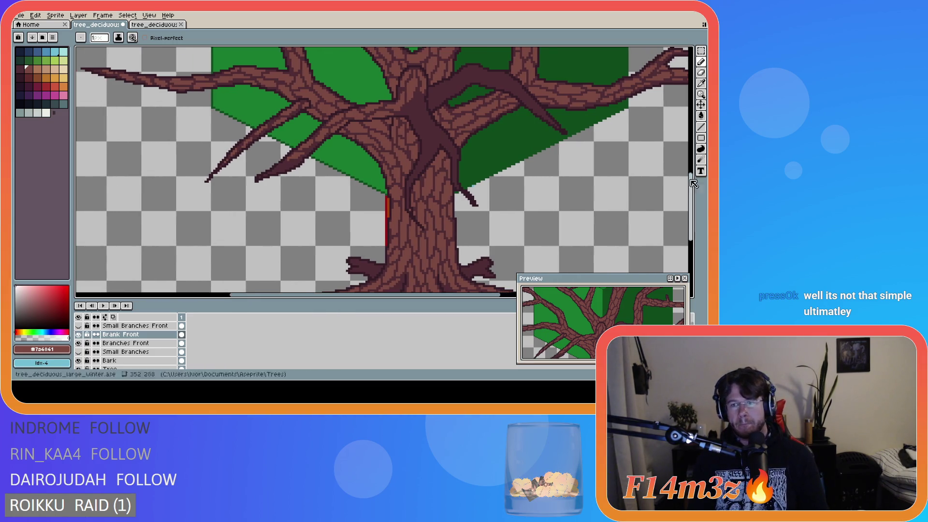
{"action": "scroll", "coordinate": [285, 177], "scroll_direction": "up", "scroll_amount": 1}
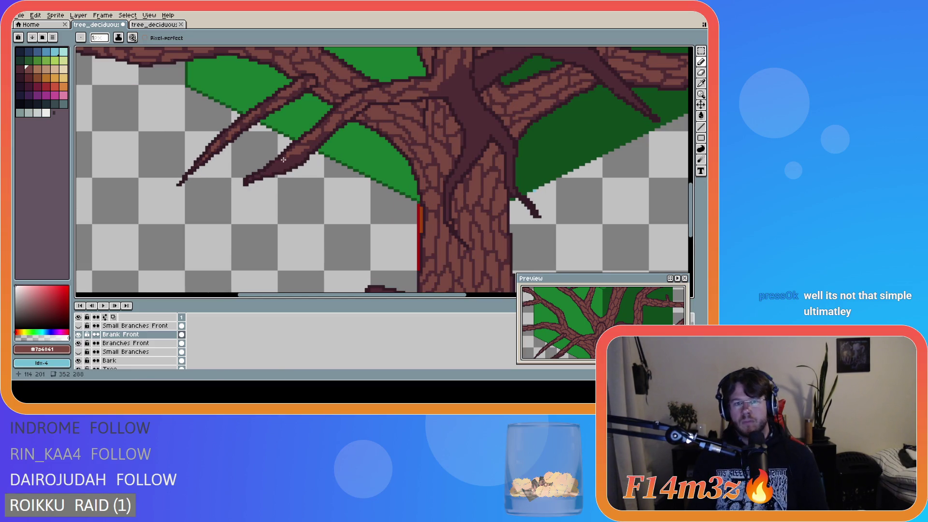
{"action": "left_click_drag", "start_coordinate": [281, 161], "coordinate": [276, 163]}
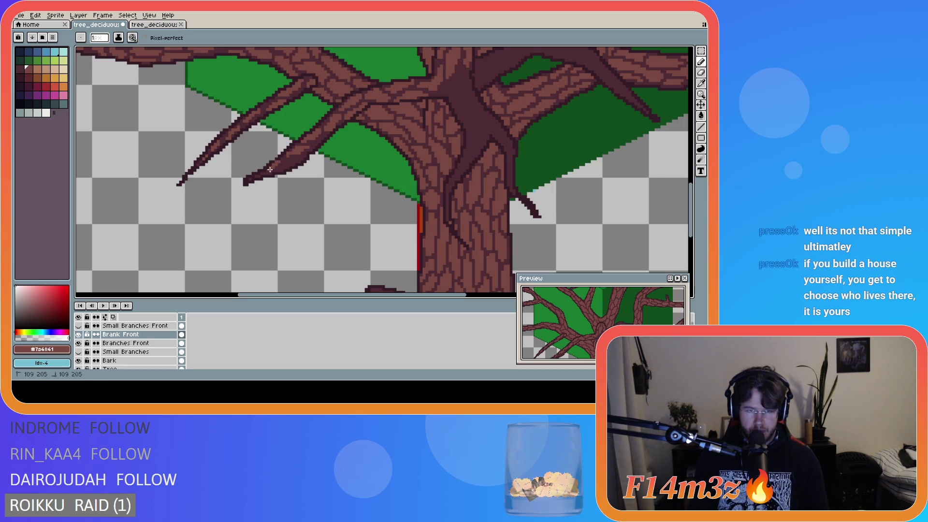
{"action": "left_click_drag", "start_coordinate": [279, 166], "coordinate": [285, 164]}
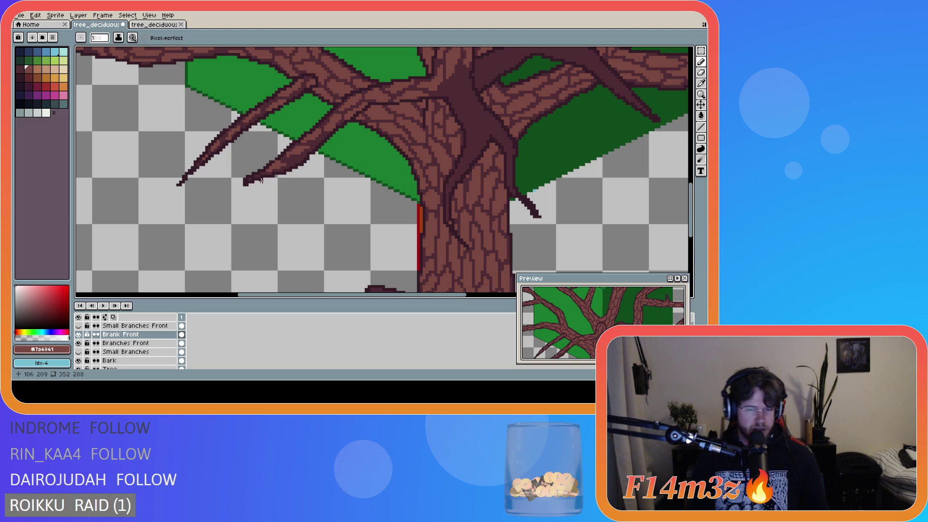
Step: Save the tree drawing with Ctrl+S
{"action": "scroll", "coordinate": [338, 179], "scroll_direction": "down", "scroll_amount": 1}
{"action": "scroll", "coordinate": [435, 193], "scroll_direction": "down", "scroll_amount": 1}
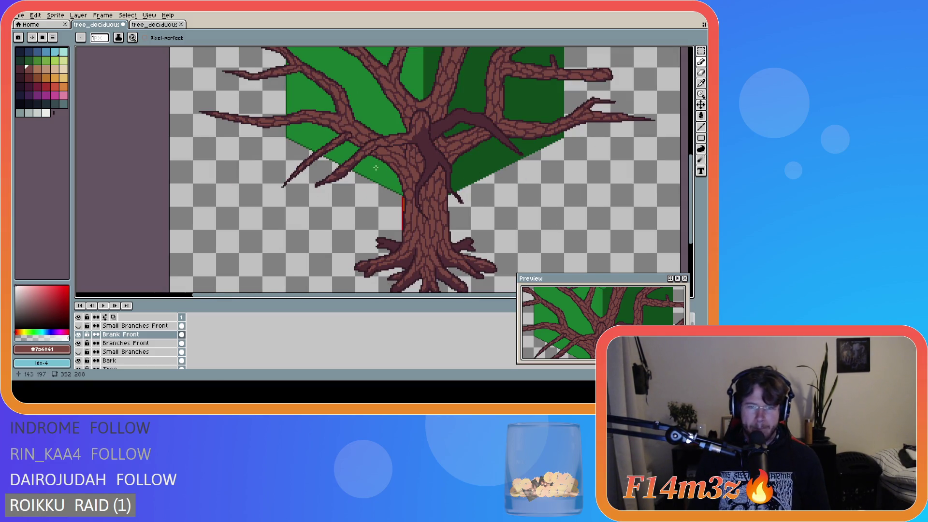
{"action": "scroll", "coordinate": [356, 163], "scroll_direction": "up", "scroll_amount": 1}
{"action": "scroll", "coordinate": [355, 164], "scroll_direction": "up", "scroll_amount": 1}
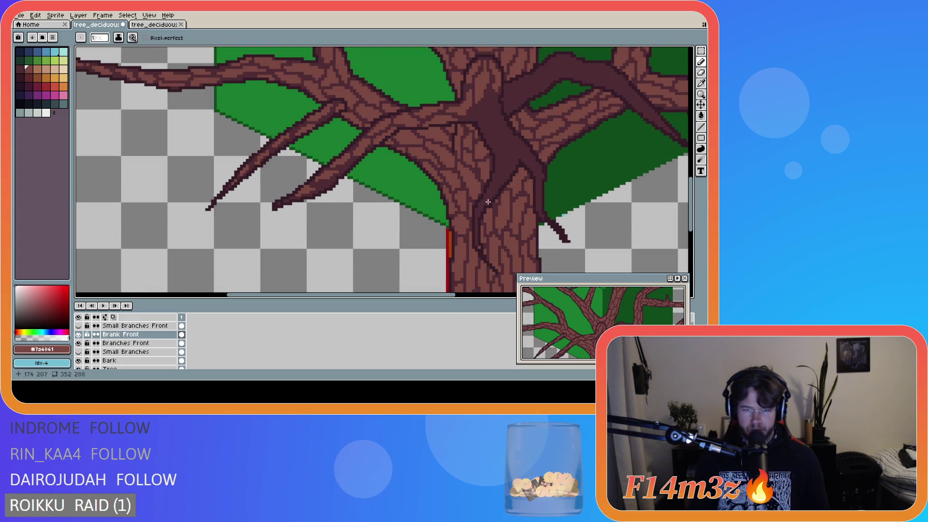
{"action": "scroll", "coordinate": [372, 158], "scroll_direction": "down", "scroll_amount": 1}
{"action": "scroll", "coordinate": [389, 159], "scroll_direction": "up", "scroll_amount": 1}
{"action": "key", "text": "e"}
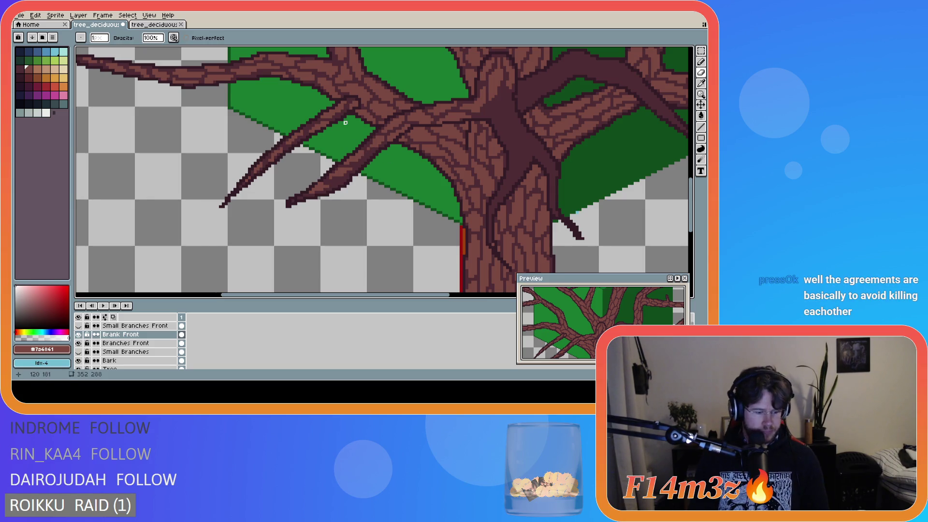
{"action": "key", "text": "b"}
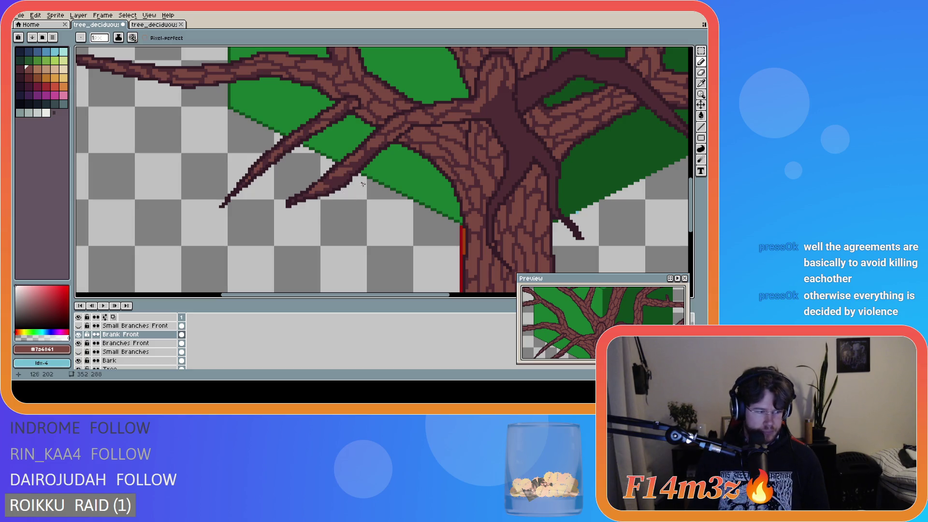
{"action": "key", "text": "e"}
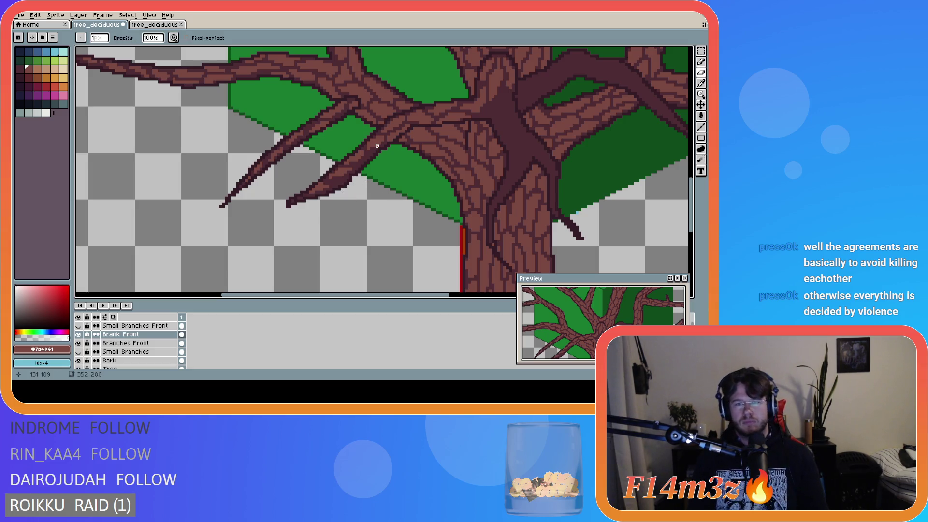
{"action": "key", "text": "ctrl+s"}
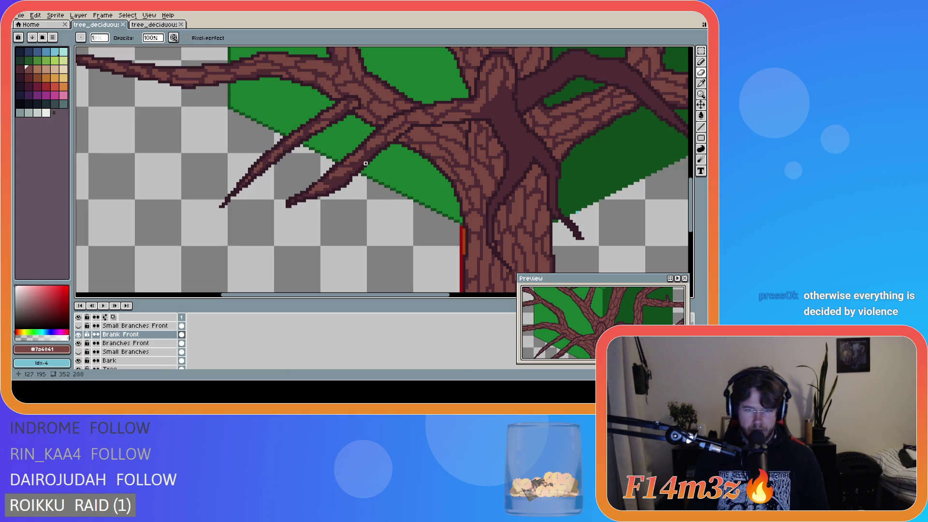
Step: Erase the stray pixel on the lower-left branch and redraw its outline with the Pencil
{"action": "left_click", "coordinate": [354, 166]}
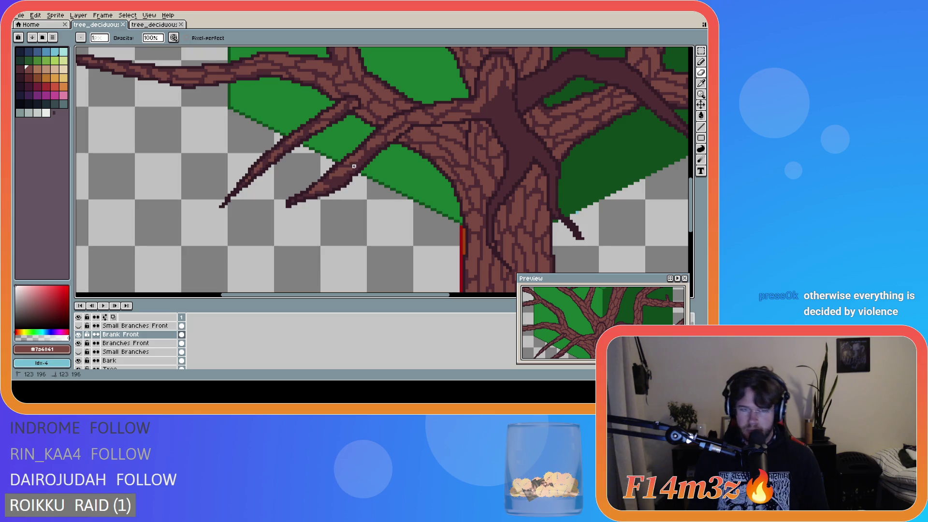
{"action": "key", "text": "e"}
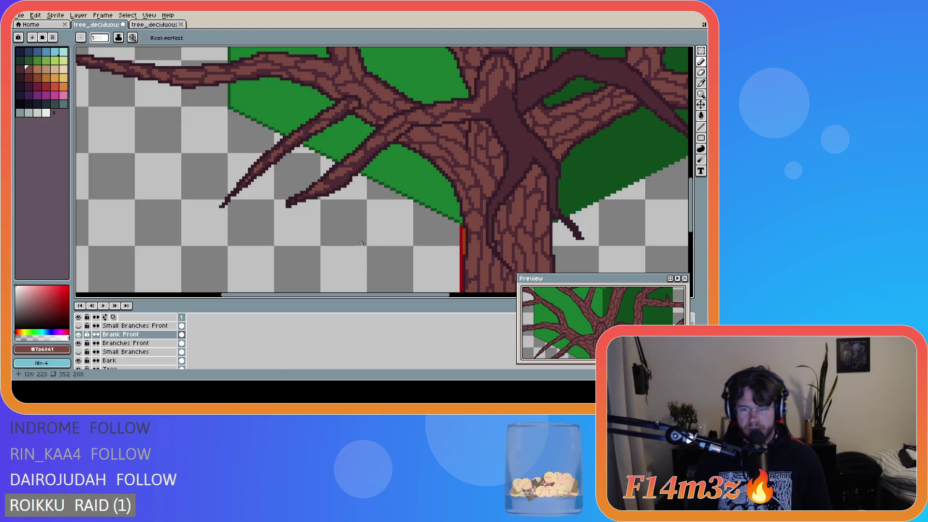
{"action": "scroll", "coordinate": [289, 158], "scroll_direction": "down", "scroll_amount": 1}
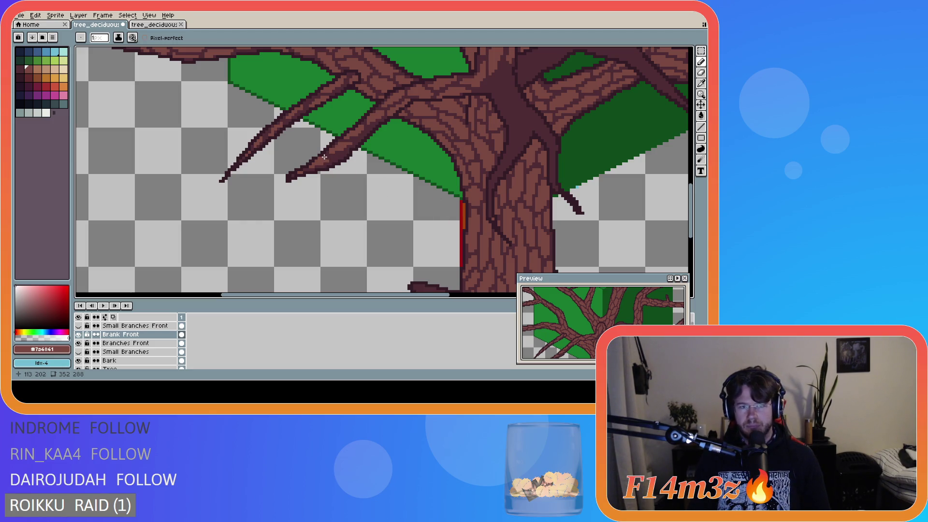
{"action": "left_click_drag", "start_coordinate": [325, 157], "coordinate": [335, 160]}
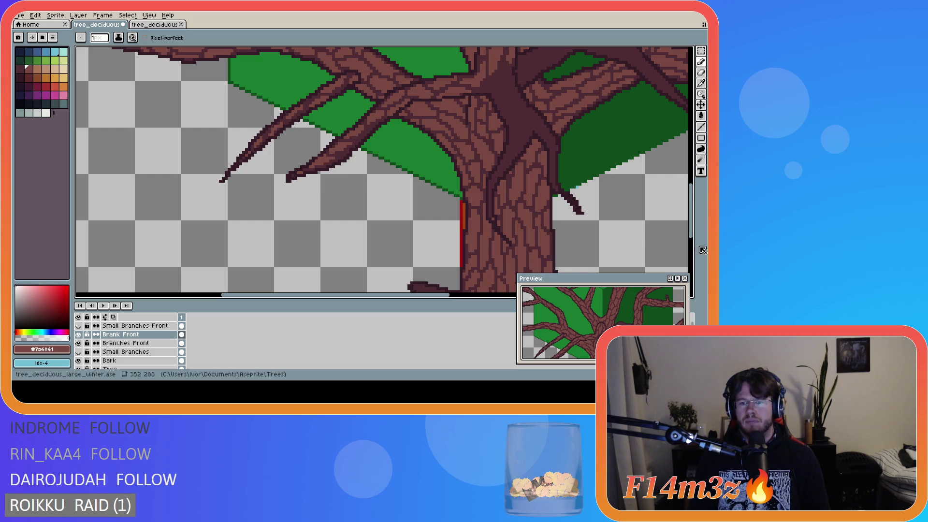
Step: Pencil a short stroke of outline pixels along the lower-left branch near its tip
{"action": "mouse_move", "coordinate": [697, 229]}
{"action": "left_mouse_down"}
{"action": "mouse_move", "coordinate": [697, 256]}
{"action": "mouse_move", "coordinate": [699, 234]}
{"action": "left_mouse_up"}
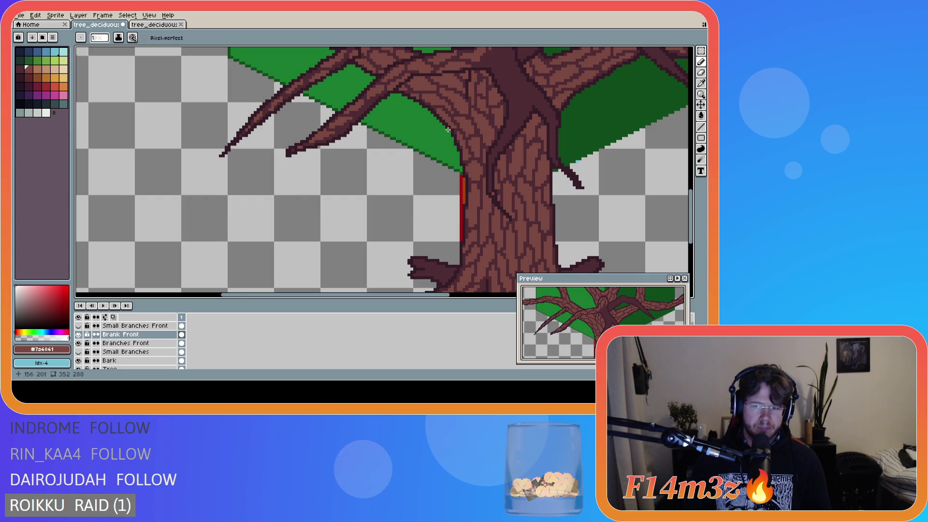
Step: Zoom into the trunk fork and add a bark pixel and short bark strokes there
{"action": "scroll", "coordinate": [447, 130], "scroll_direction": "up", "scroll_amount": 1}
{"action": "scroll", "coordinate": [678, 174], "scroll_direction": "up", "scroll_amount": 5}
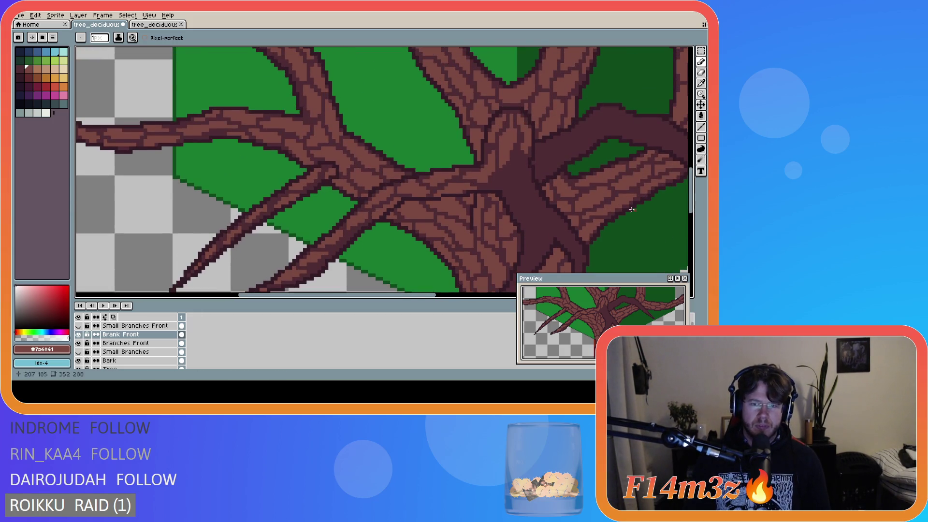
{"action": "left_click_drag", "start_coordinate": [416, 297], "coordinate": [495, 297]}
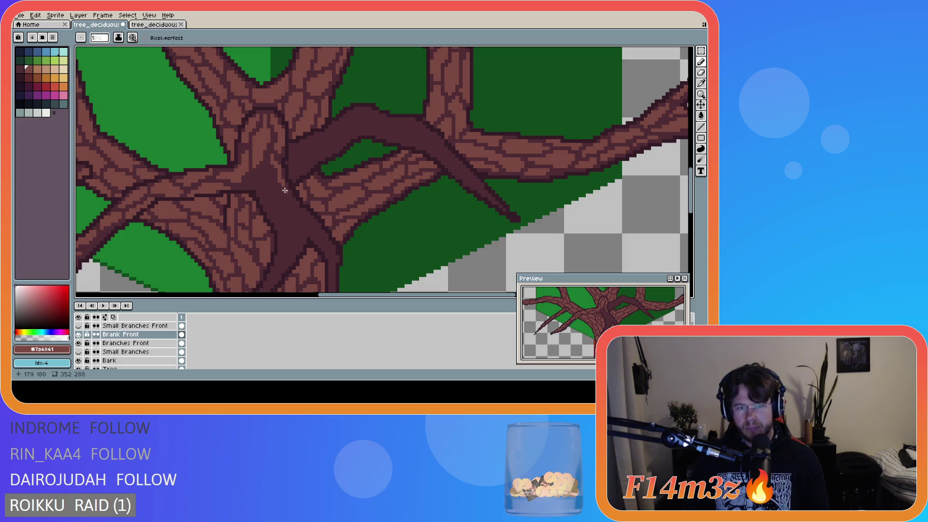
{"action": "mouse_move", "coordinate": [281, 184]}
{"action": "left_mouse_down"}
{"action": "mouse_move", "coordinate": [288, 196]}
{"action": "mouse_move", "coordinate": [271, 168]}
{"action": "mouse_move", "coordinate": [279, 180]}
{"action": "left_mouse_up"}
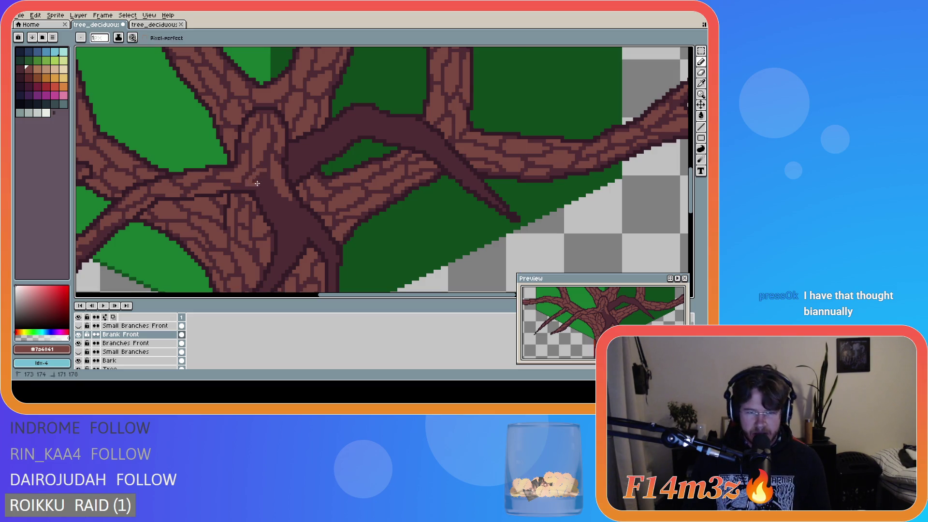
{"action": "key", "text": "b"}
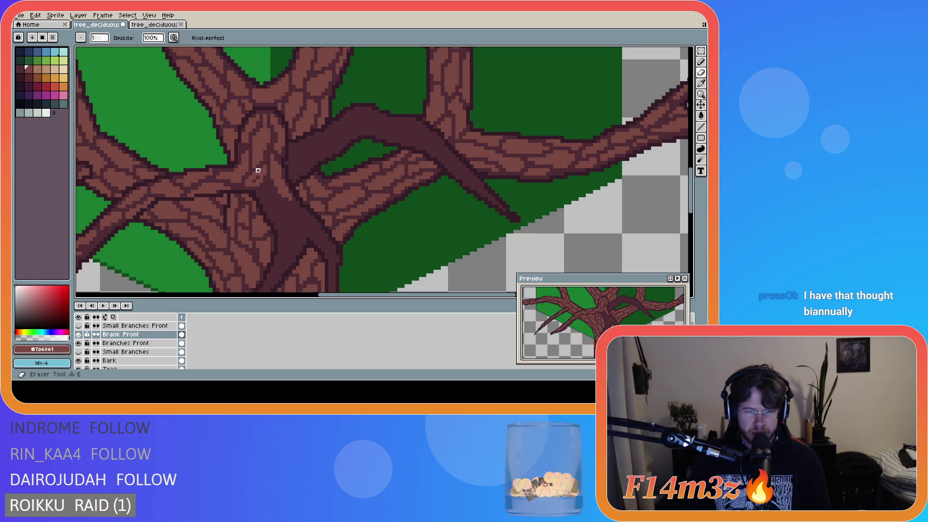
{"action": "key", "text": "e"}
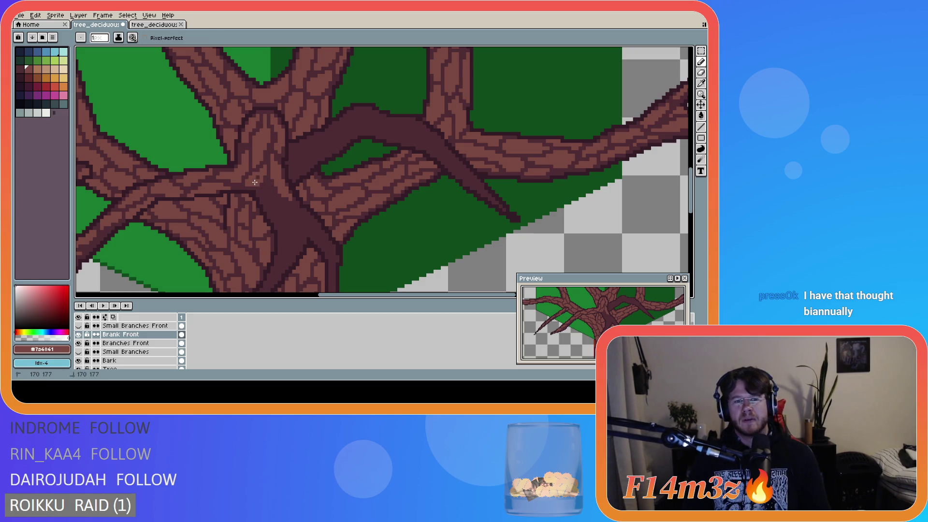
{"action": "scroll", "coordinate": [408, 233], "scroll_direction": "down", "scroll_amount": 1}
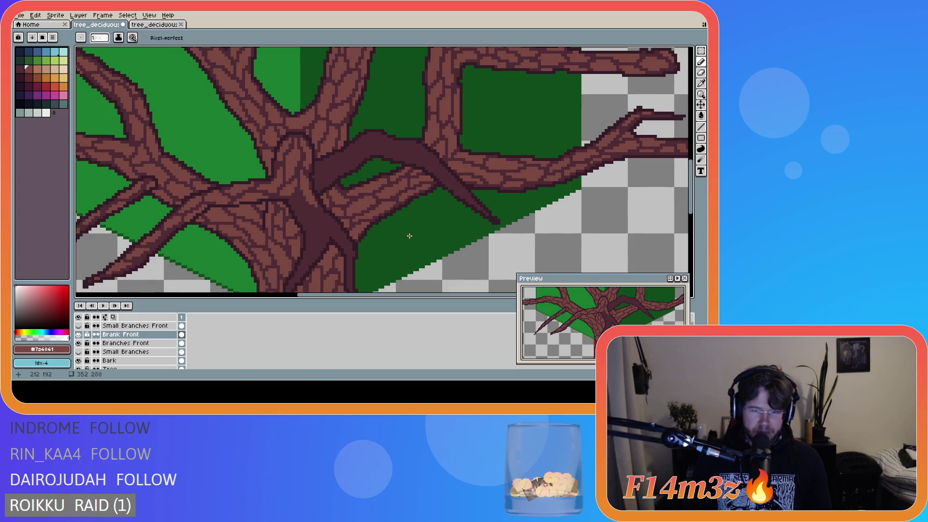
{"action": "left_click", "coordinate": [297, 198]}
{"action": "left_click_drag", "start_coordinate": [295, 200], "coordinate": [296, 208]}
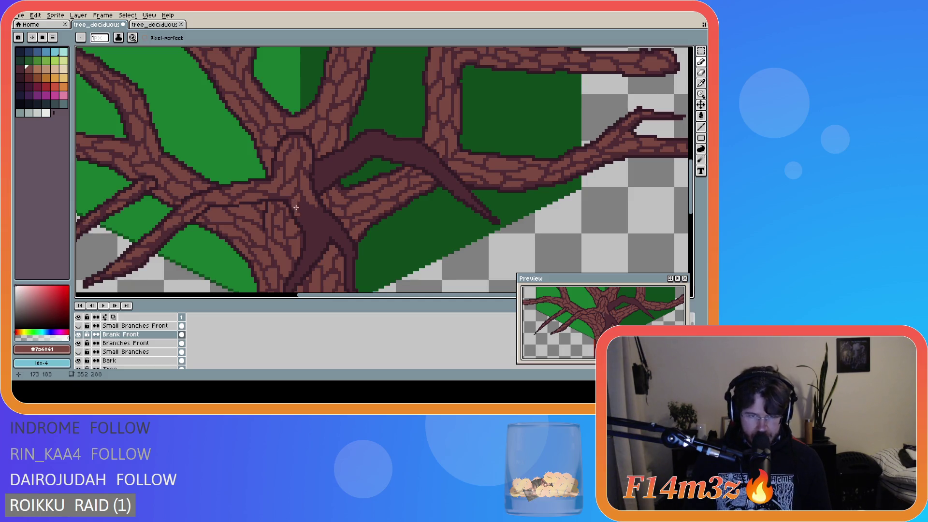
Step: Add bark pixels and short bark marks just below the fork
{"action": "key", "text": "e"}
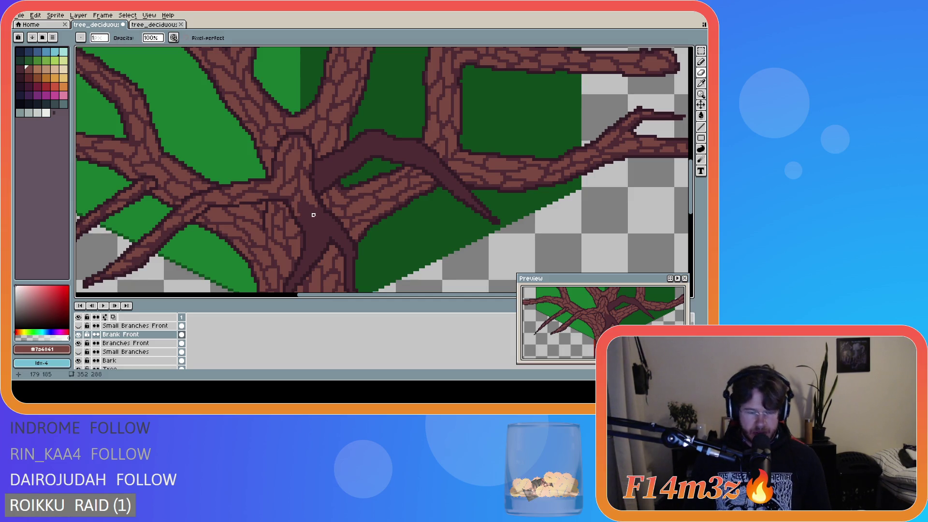
{"action": "key", "text": "v"}
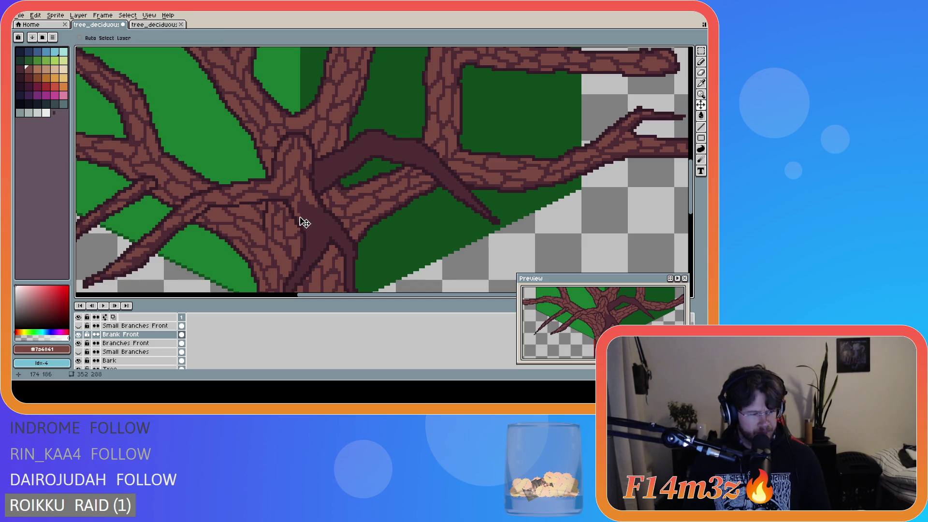
{"action": "key", "text": "b"}
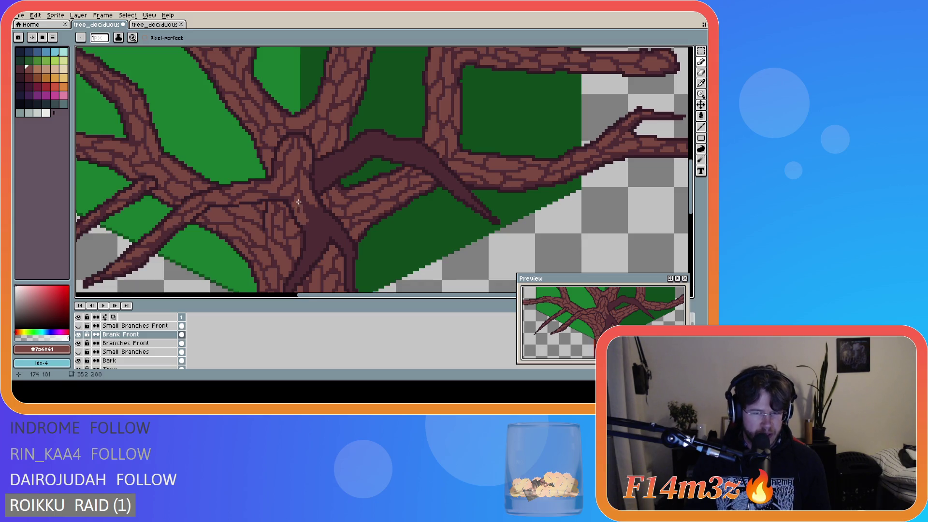
{"action": "left_click", "coordinate": [299, 209]}
{"action": "left_click_drag", "start_coordinate": [300, 213], "coordinate": [302, 207]}
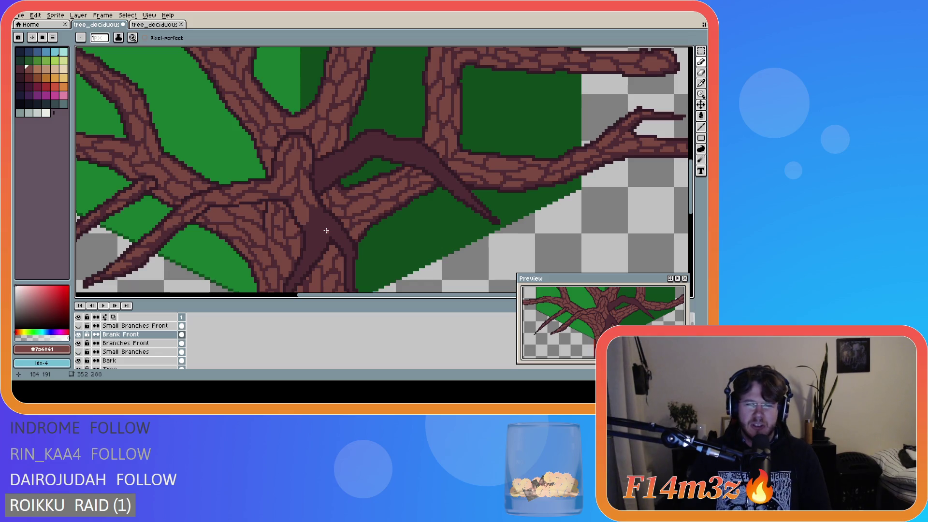
{"action": "left_click_drag", "start_coordinate": [319, 216], "coordinate": [317, 214]}
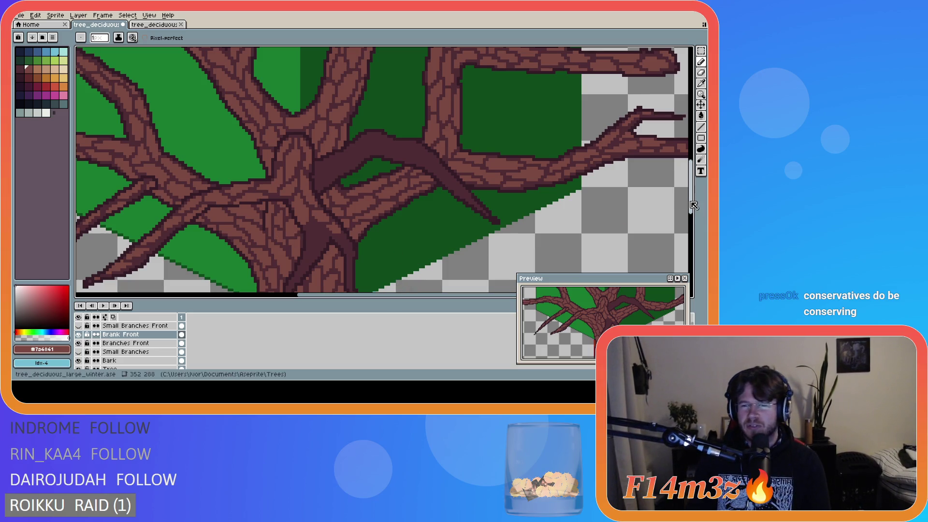
Step: Pencil a short bark crack and a line of bark detail down the trunk
{"action": "scroll", "coordinate": [325, 178], "scroll_direction": "down", "scroll_amount": 3}
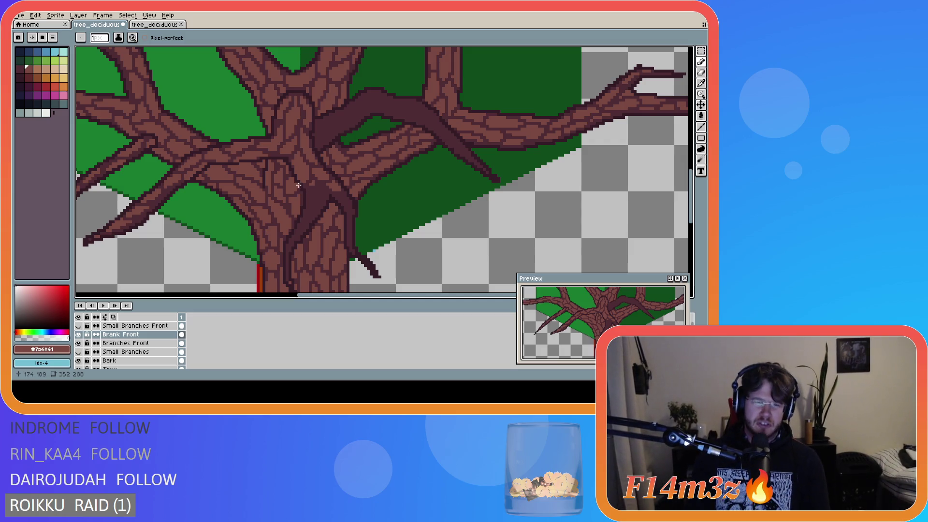
{"action": "left_click_drag", "start_coordinate": [306, 188], "coordinate": [308, 192]}
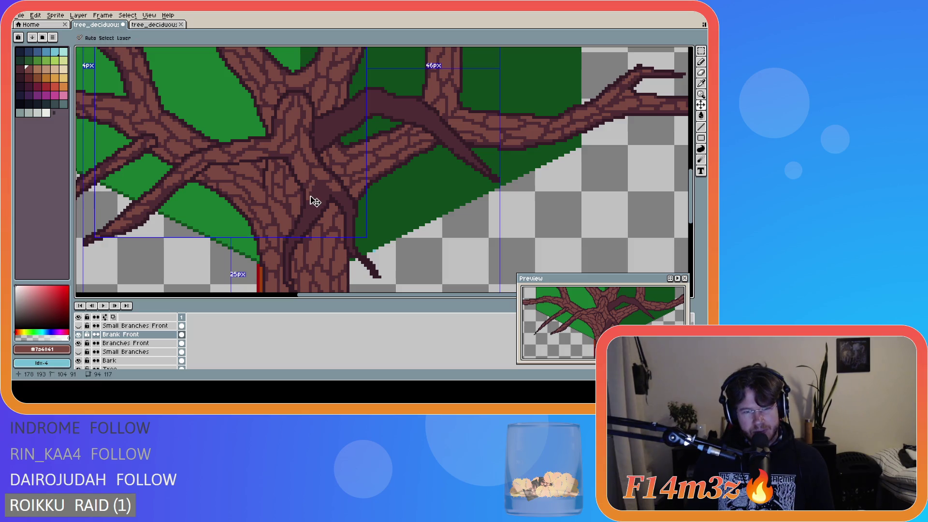
{"action": "mouse_move", "coordinate": [309, 199]}
{"action": "left_mouse_down"}
{"action": "mouse_move", "coordinate": [319, 207]}
{"action": "mouse_move", "coordinate": [323, 197]}
{"action": "mouse_move", "coordinate": [313, 216]}
{"action": "mouse_move", "coordinate": [325, 198]}
{"action": "mouse_move", "coordinate": [303, 220]}
{"action": "left_mouse_up"}
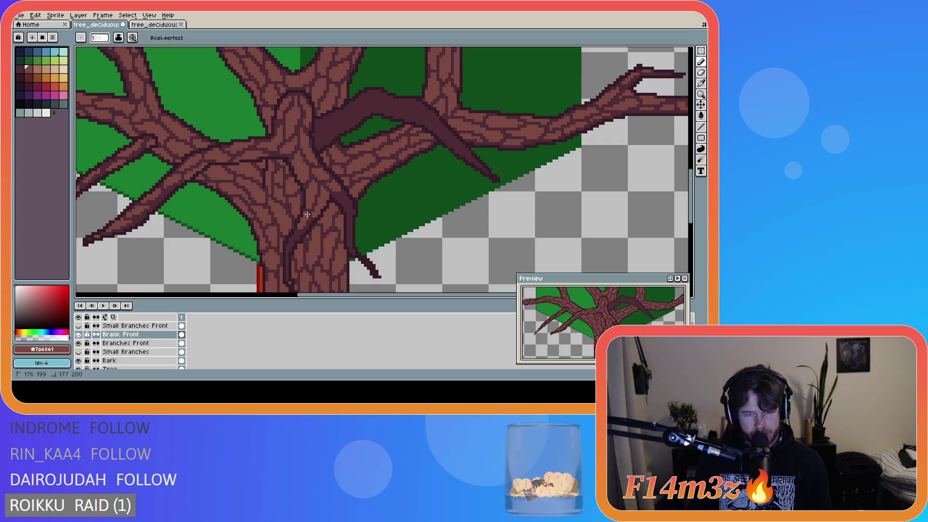
{"action": "left_click_drag", "start_coordinate": [307, 213], "coordinate": [298, 244]}
Step: With the Line tool, draw dark lines along the lower trunk forming a small forked twig
{"action": "key", "text": "e"}
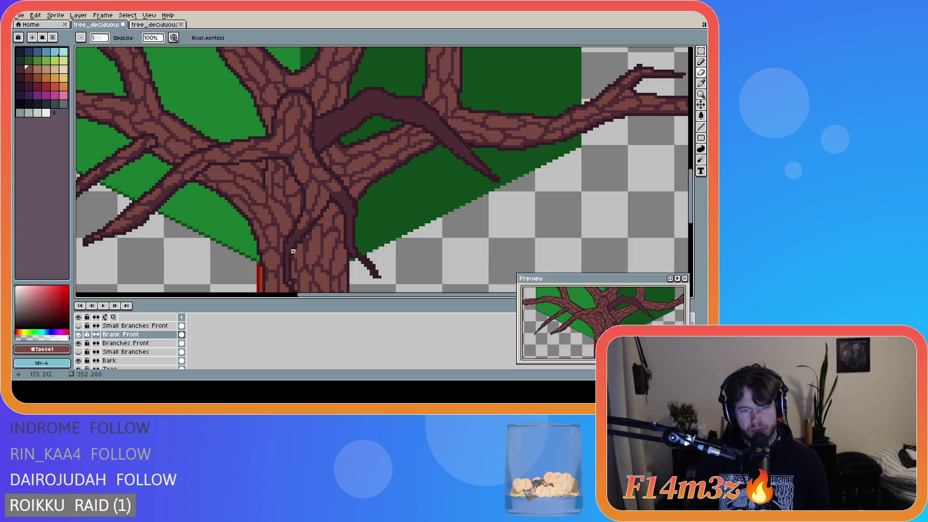
{"action": "key", "text": "l"}
{"action": "left_click_drag", "start_coordinate": [294, 235], "coordinate": [286, 265]}
{"action": "left_click_drag", "start_coordinate": [692, 199], "coordinate": [692, 211]}
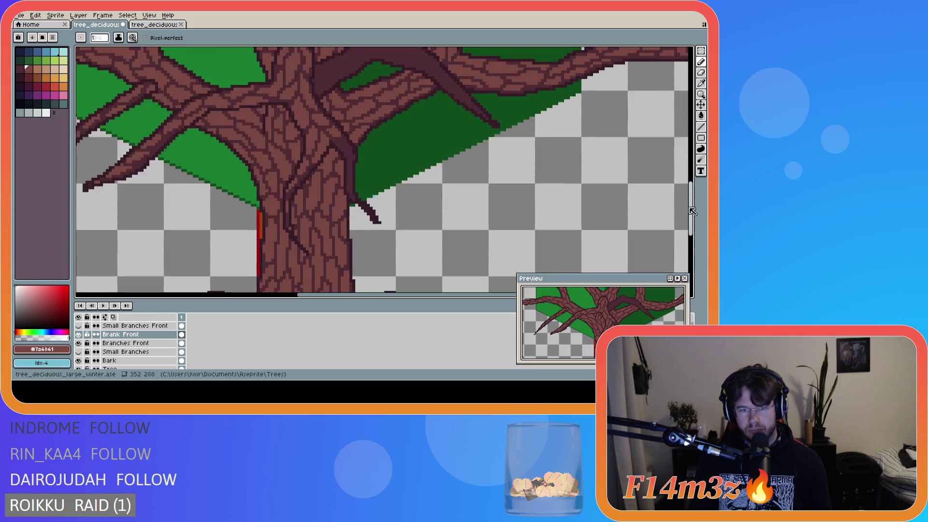
{"action": "scroll", "coordinate": [312, 241], "scroll_direction": "up", "scroll_amount": 1}
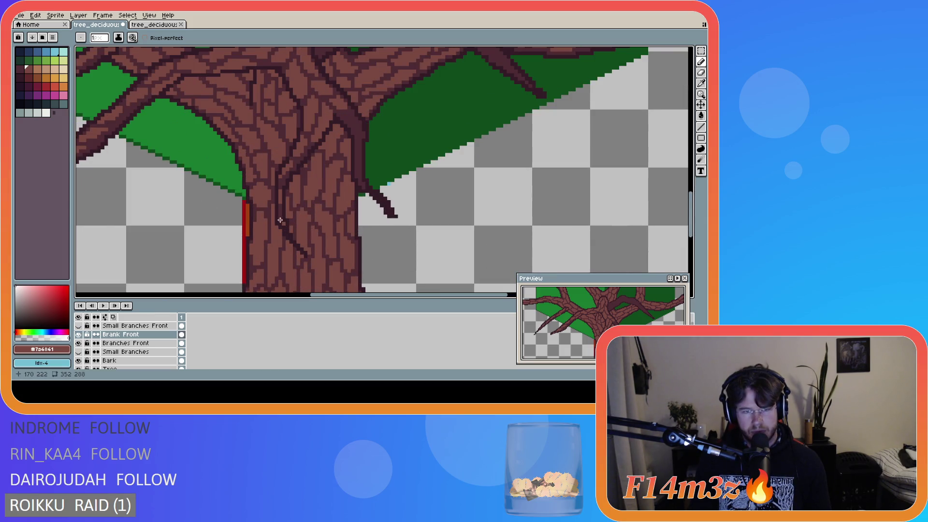
{"action": "scroll", "coordinate": [381, 229], "scroll_direction": "down", "scroll_amount": 2}
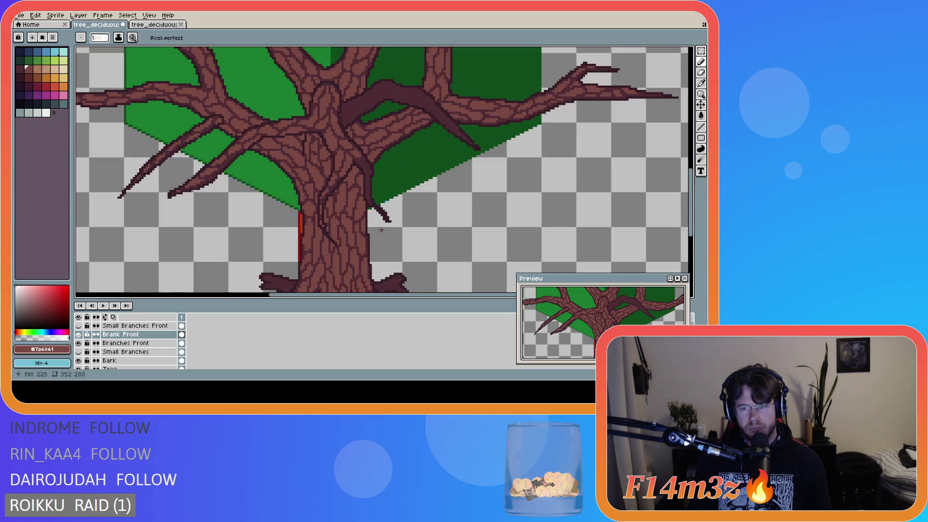
{"action": "scroll", "coordinate": [381, 229], "scroll_direction": "down", "scroll_amount": 1}
{"action": "scroll", "coordinate": [378, 185], "scroll_direction": "up", "scroll_amount": 3}
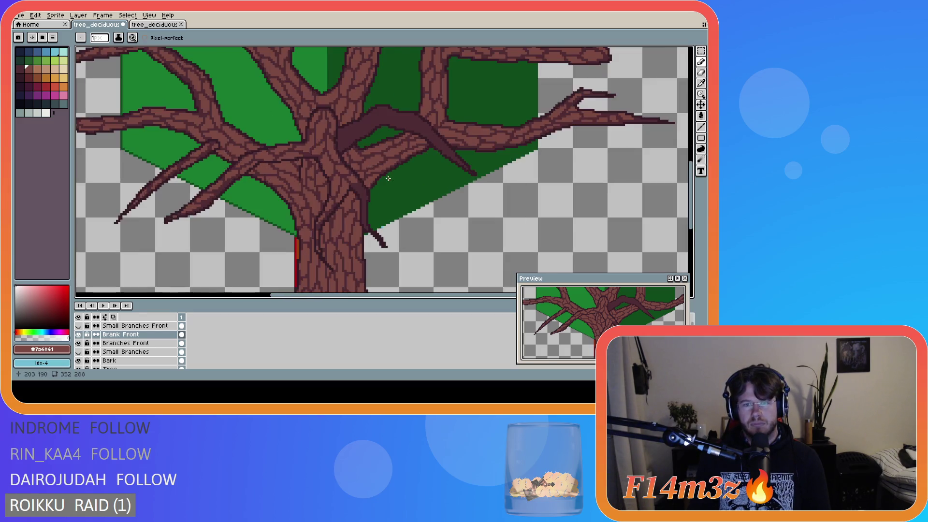
{"action": "left_click", "coordinate": [354, 181]}
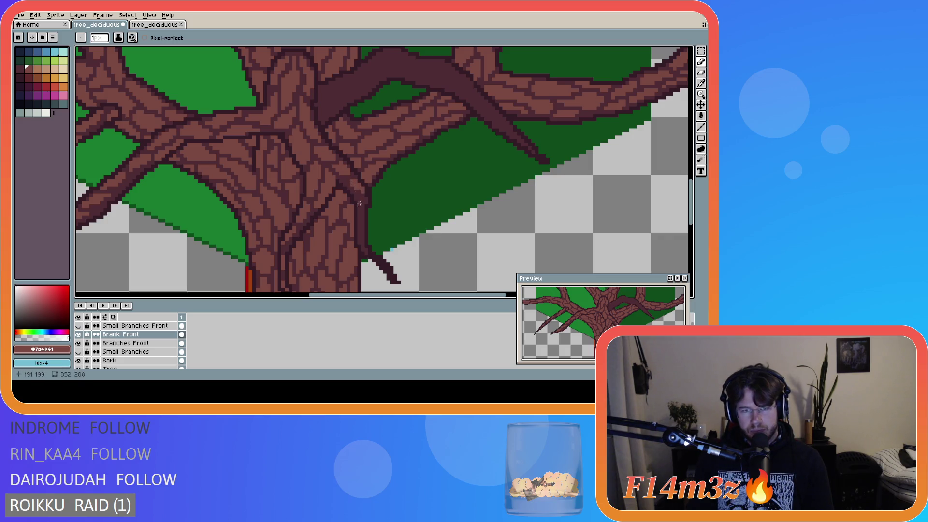
{"action": "left_click", "coordinate": [360, 223]}
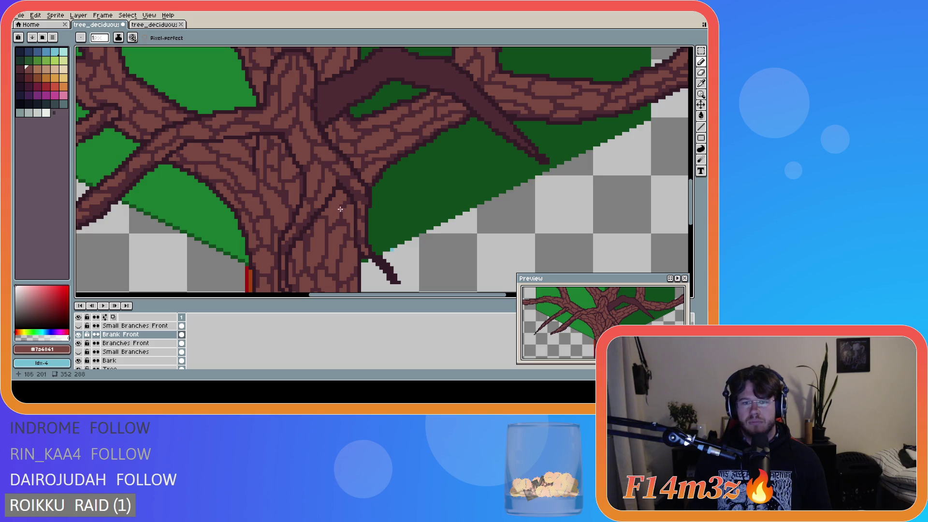
Step: Dot two single bark pixels in the middle of the trunk
{"action": "left_click", "coordinate": [365, 202]}
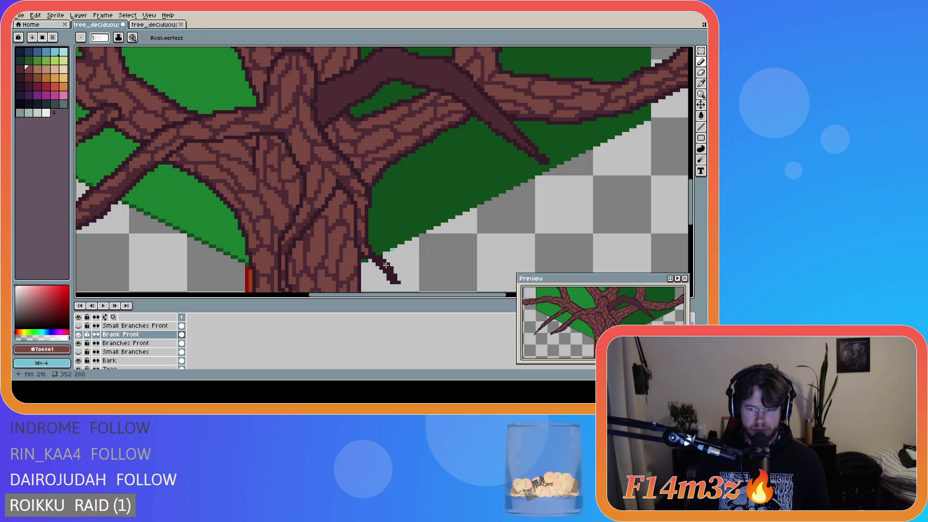
{"action": "left_click", "coordinate": [347, 181]}
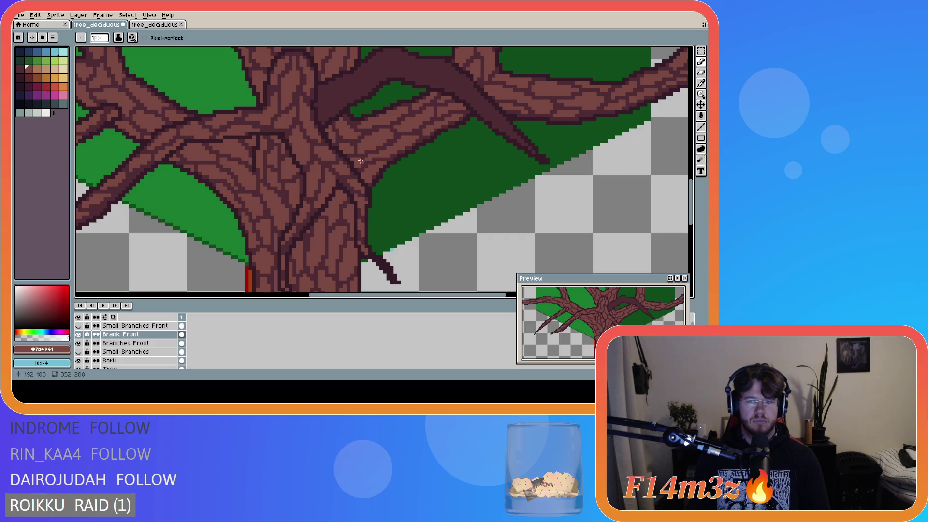
{"action": "scroll", "coordinate": [359, 183], "scroll_direction": "up", "scroll_amount": 4}
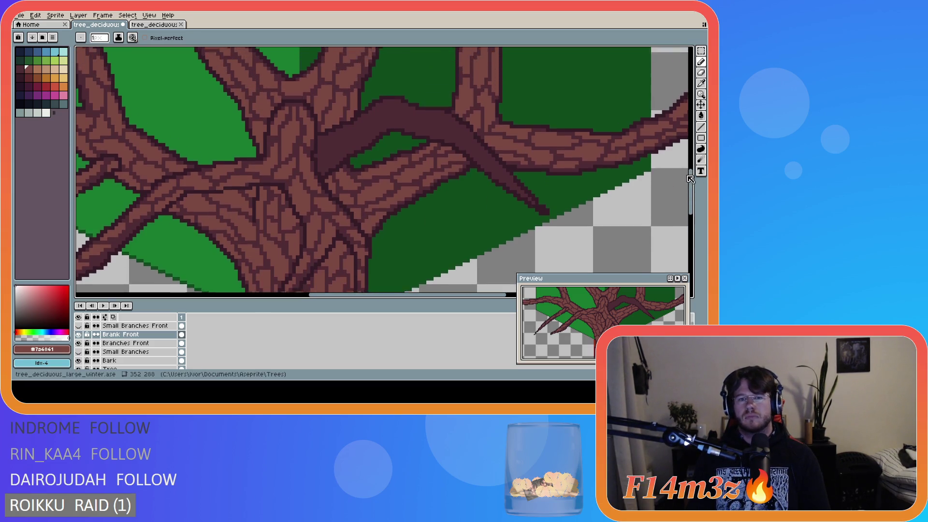
Step: Sketch short lines along the dark branch's left end up to the branch junction
{"action": "mouse_move", "coordinate": [319, 193]}
{"action": "left_mouse_down"}
{"action": "mouse_move", "coordinate": [340, 183]}
{"action": "mouse_move", "coordinate": [324, 198]}
{"action": "left_mouse_up"}
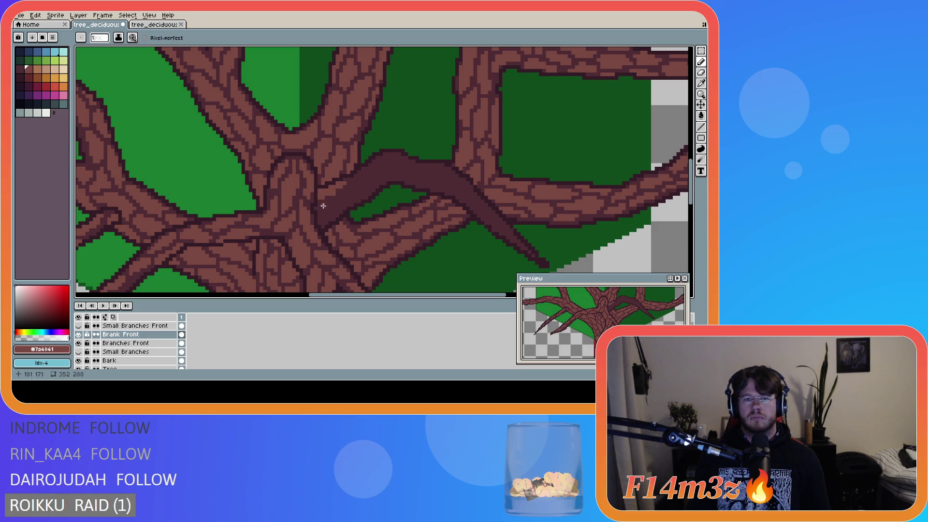
{"action": "mouse_move", "coordinate": [318, 208]}
{"action": "left_mouse_down"}
{"action": "mouse_move", "coordinate": [338, 201]}
{"action": "mouse_move", "coordinate": [319, 215]}
{"action": "mouse_move", "coordinate": [338, 216]}
{"action": "left_mouse_up"}
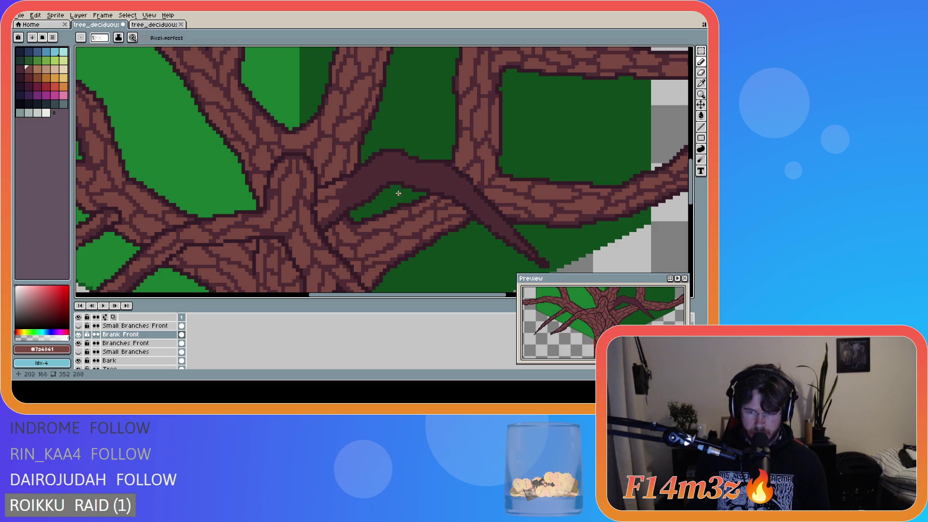
{"action": "left_click", "coordinate": [341, 193]}
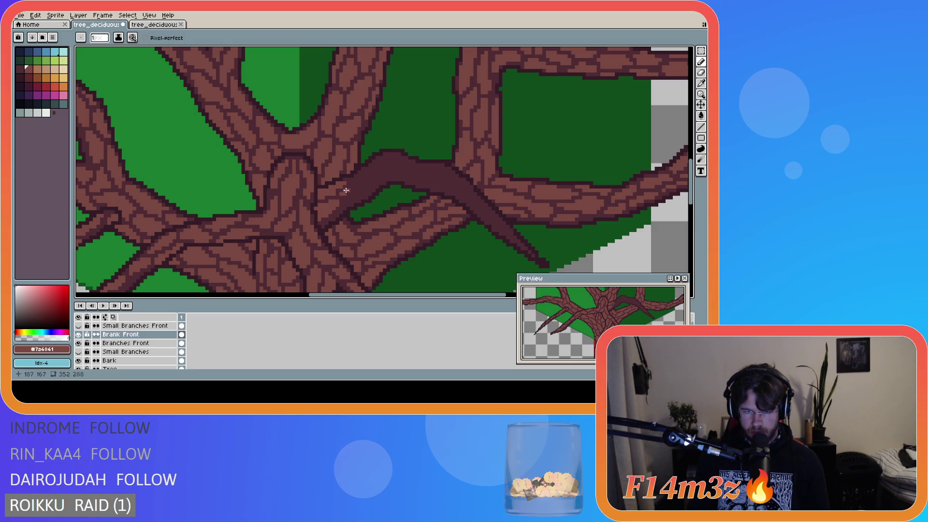
{"action": "left_click", "coordinate": [351, 187], "text": "shift"}
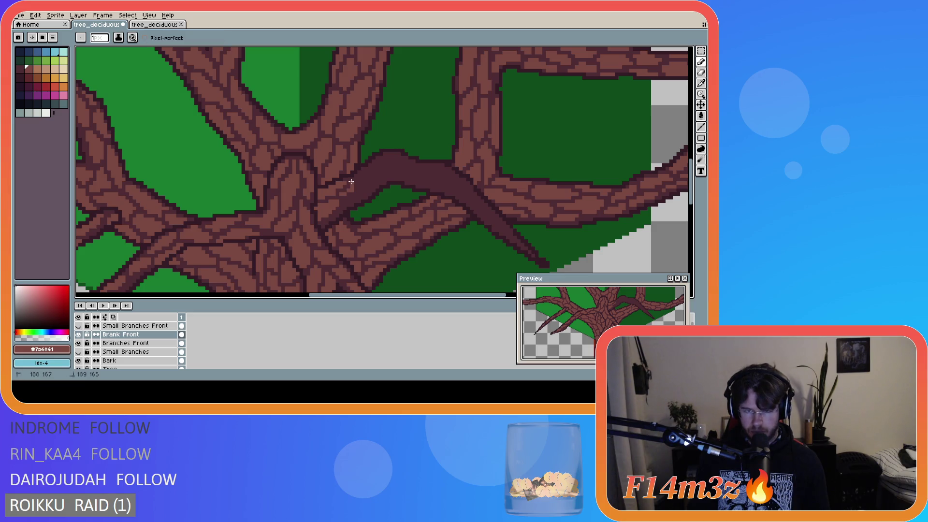
{"action": "left_click", "coordinate": [363, 178], "text": "shift"}
{"action": "left_click", "coordinate": [369, 174], "text": "shift"}
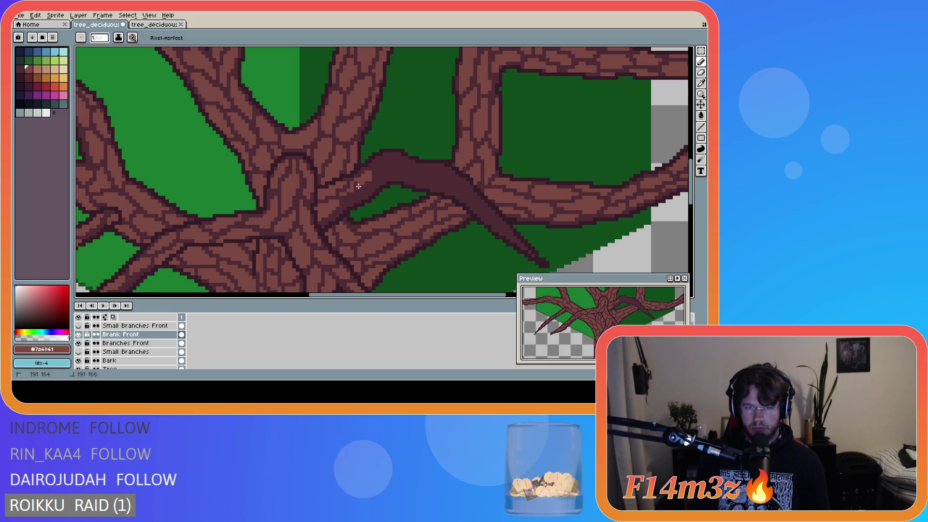
Step: Pencil pixels along the dark branch's upper edge and junction, then select the Branches Front layer
{"action": "key", "text": "e"}
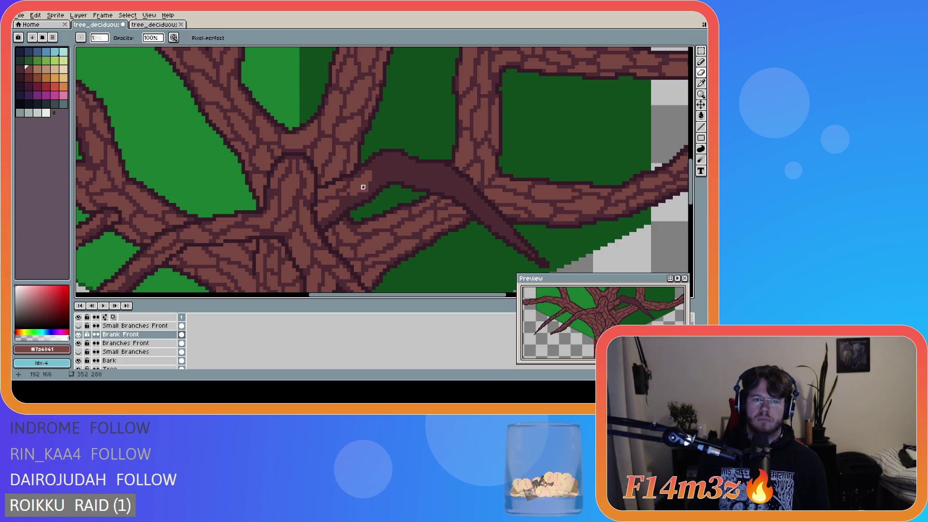
{"action": "key", "text": "b"}
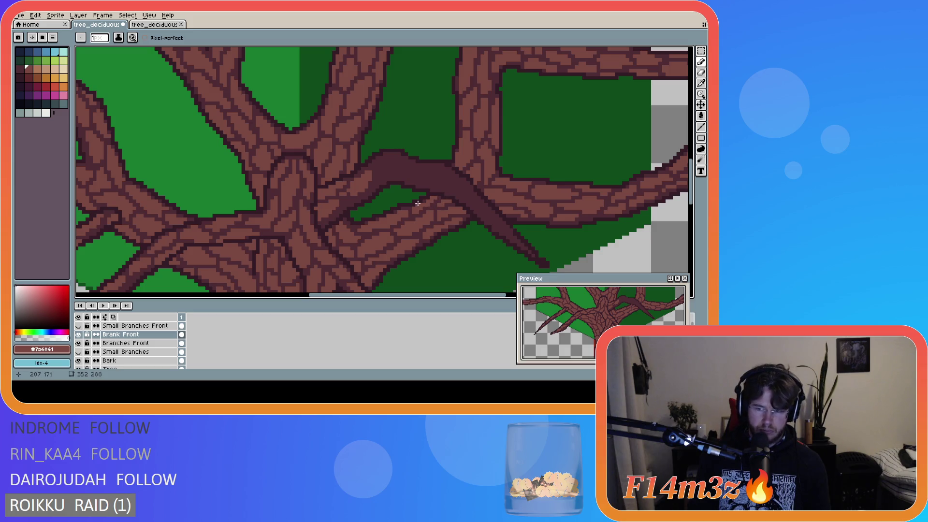
{"action": "key", "text": "b"}
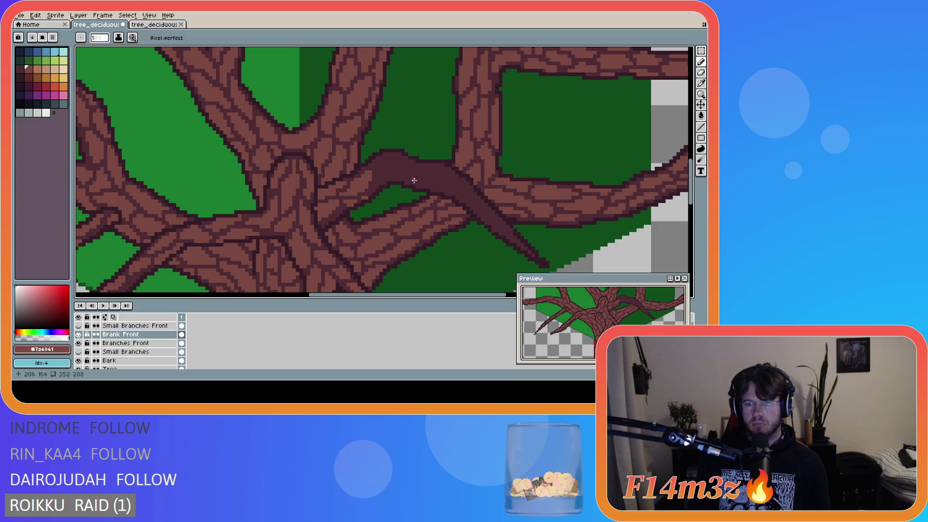
{"action": "left_click", "coordinate": [374, 187]}
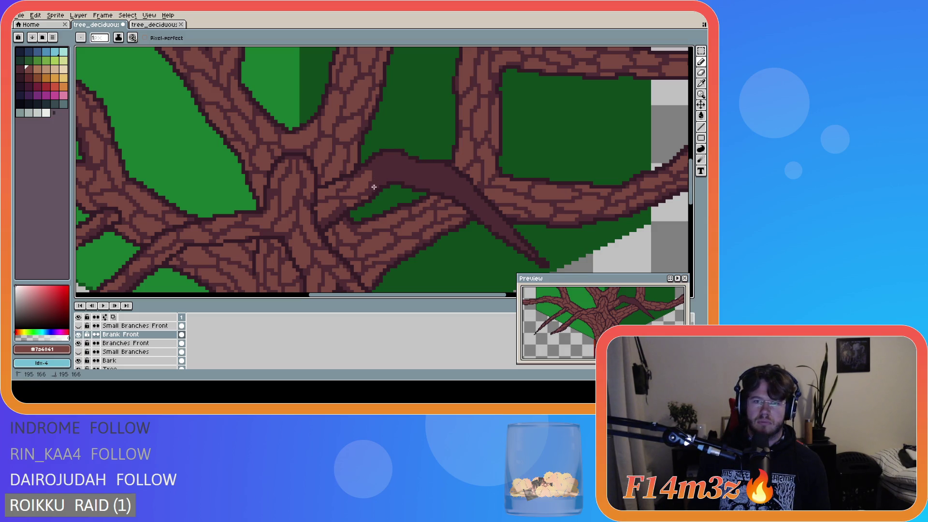
{"action": "left_click", "coordinate": [378, 180]}
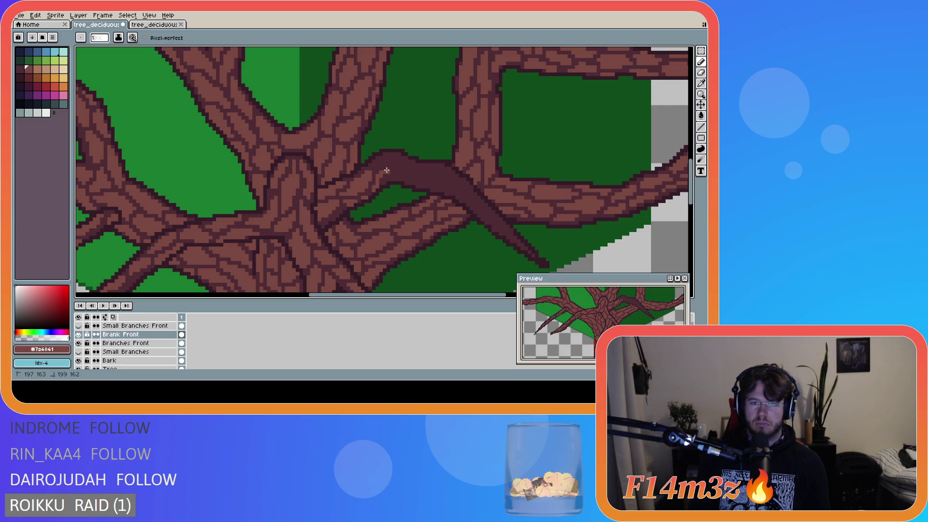
{"action": "left_click_drag", "start_coordinate": [394, 179], "coordinate": [390, 179]}
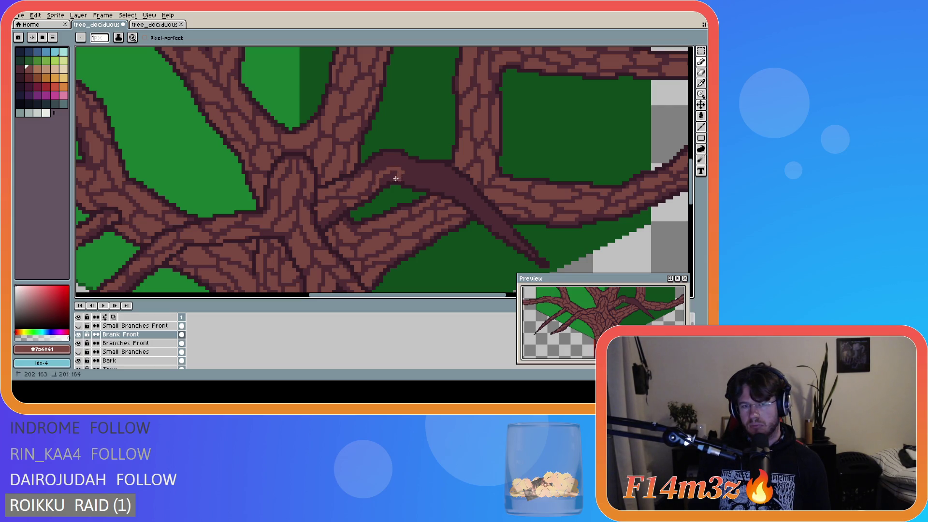
{"action": "left_click", "coordinate": [381, 182]}
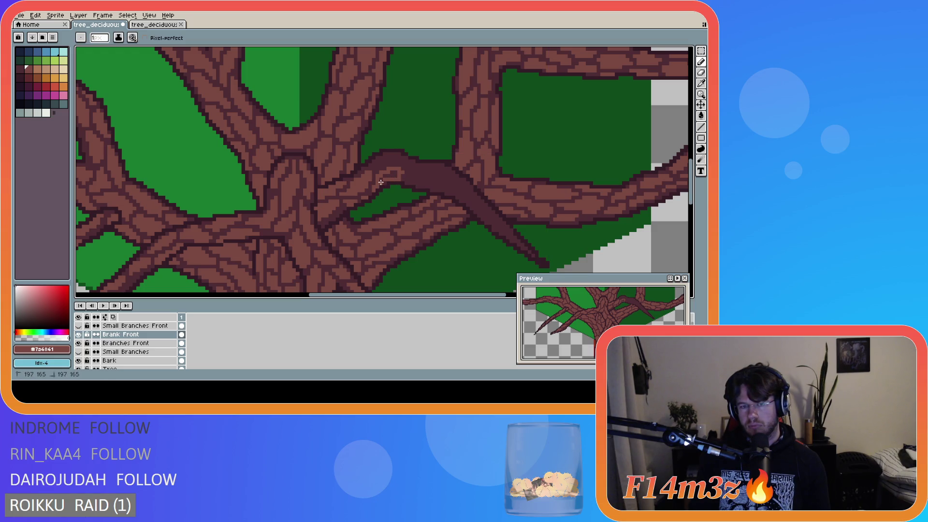
{"action": "left_click_drag", "start_coordinate": [383, 180], "coordinate": [386, 179]}
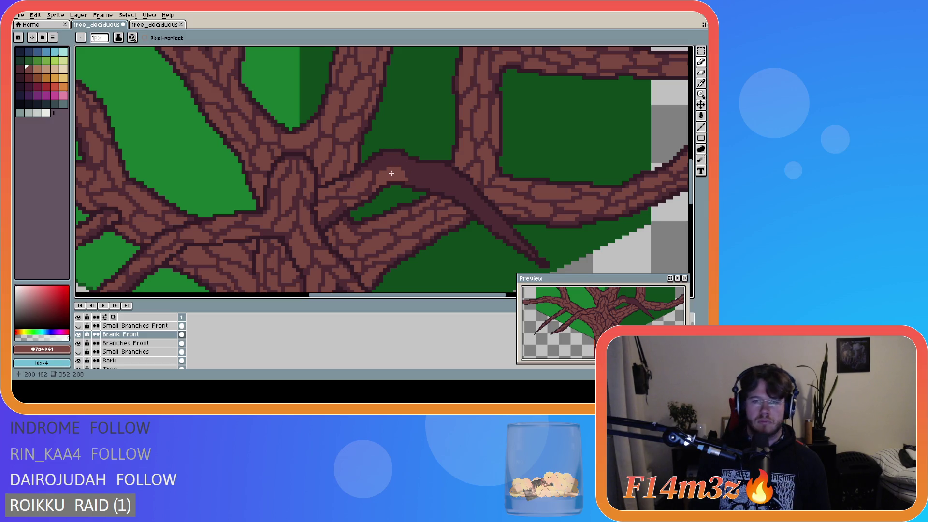
{"action": "left_click_drag", "start_coordinate": [376, 166], "coordinate": [393, 157]}
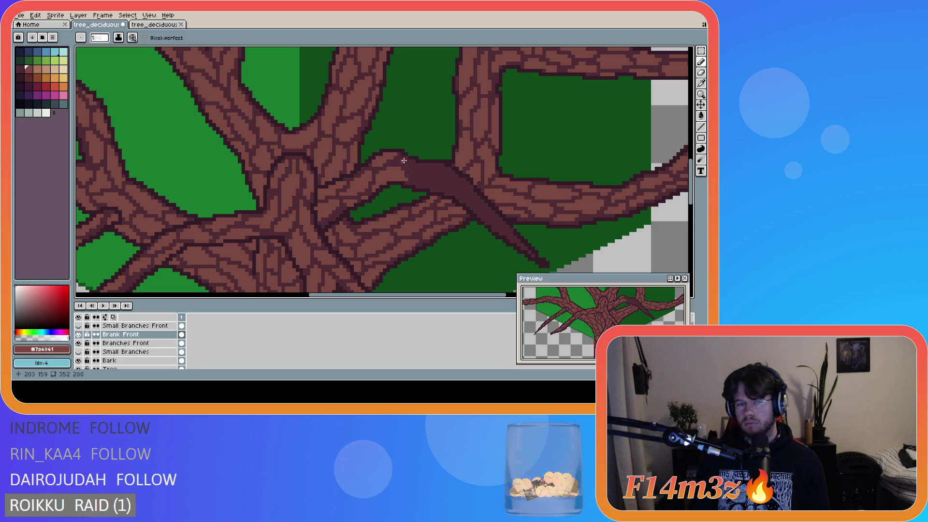
{"action": "left_click_drag", "start_coordinate": [406, 159], "coordinate": [417, 173]}
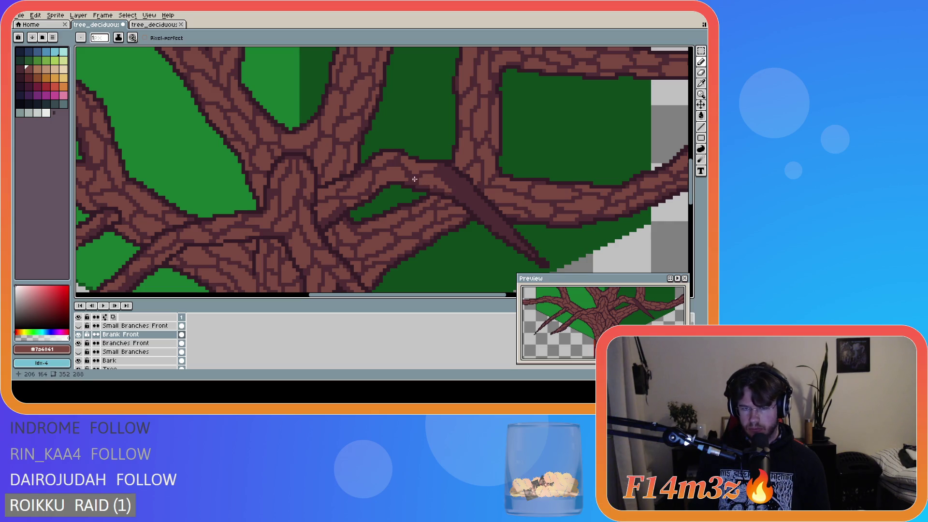
{"action": "key", "text": "alt+Down"}
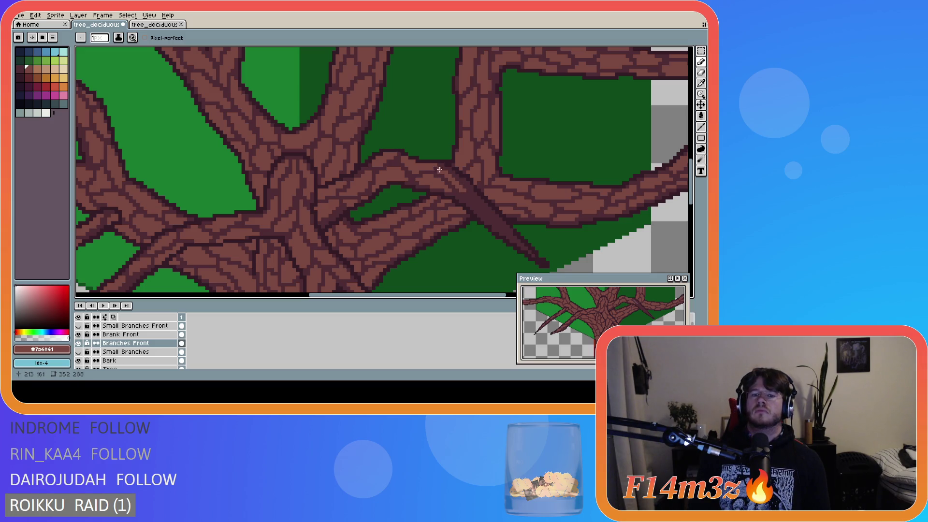
Step: Pencil bark pixels where the branches cross, then save tree_deciduous_large_winter.ase
{"action": "left_click", "coordinate": [454, 172]}
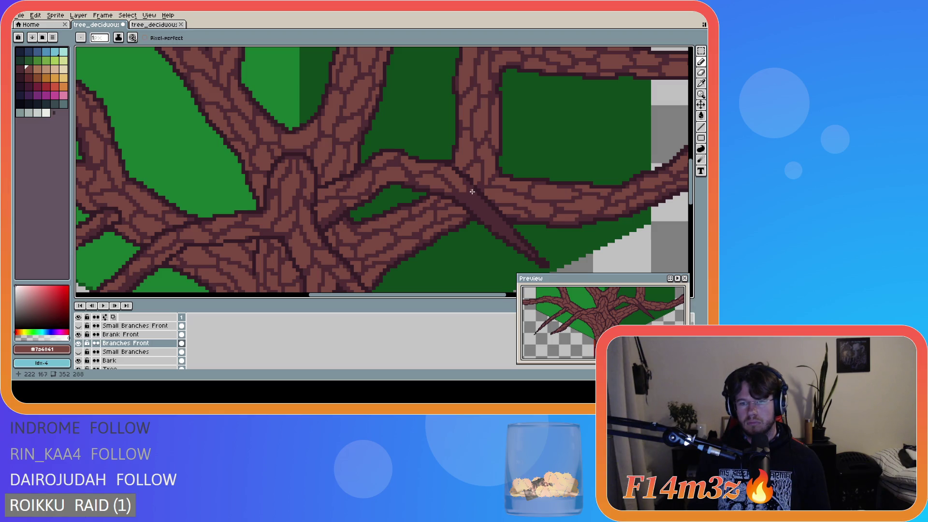
{"action": "left_click_drag", "start_coordinate": [463, 199], "coordinate": [473, 205]}
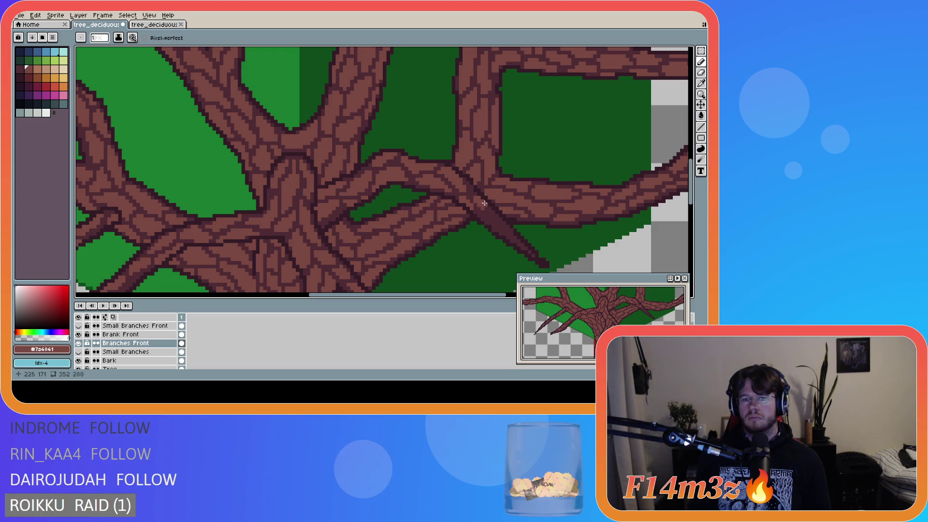
{"action": "key", "text": "ctrl"}
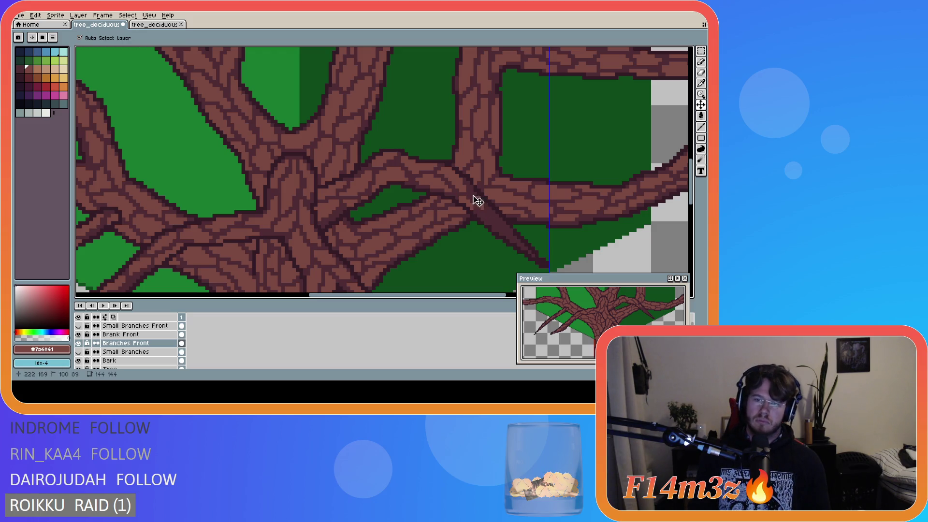
{"action": "left_click", "coordinate": [477, 198]}
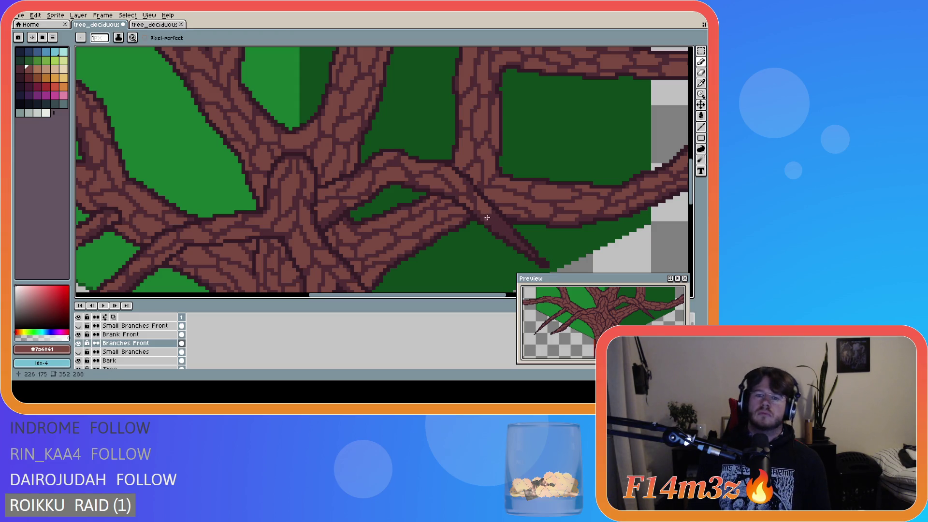
{"action": "left_click_drag", "start_coordinate": [487, 212], "coordinate": [492, 221]}
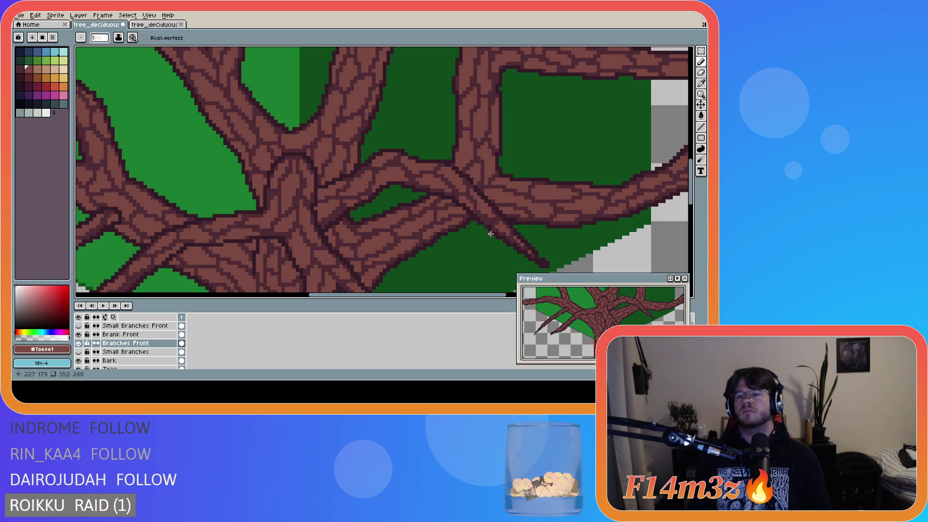
{"action": "key", "text": "ctrl+s"}
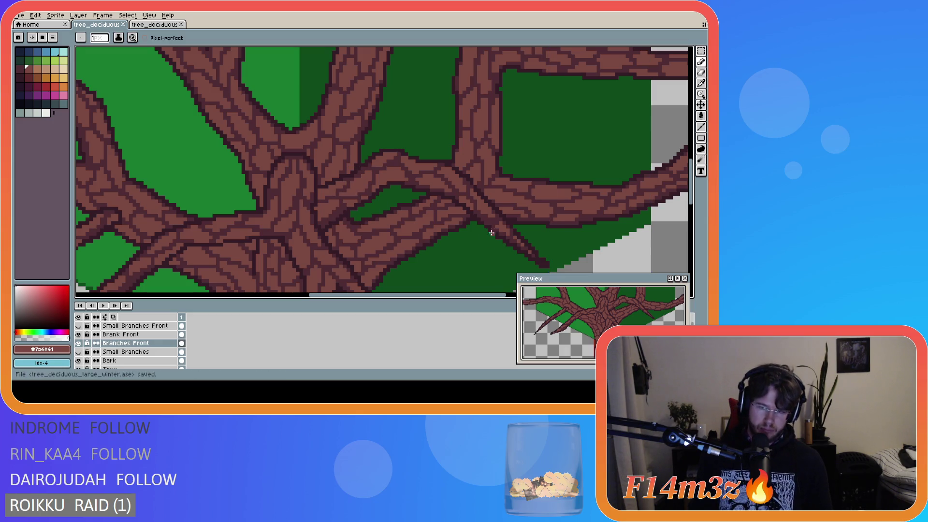
Step: Fix one pixel on the branch crossing and save the tree file
{"action": "left_click", "coordinate": [496, 227]}
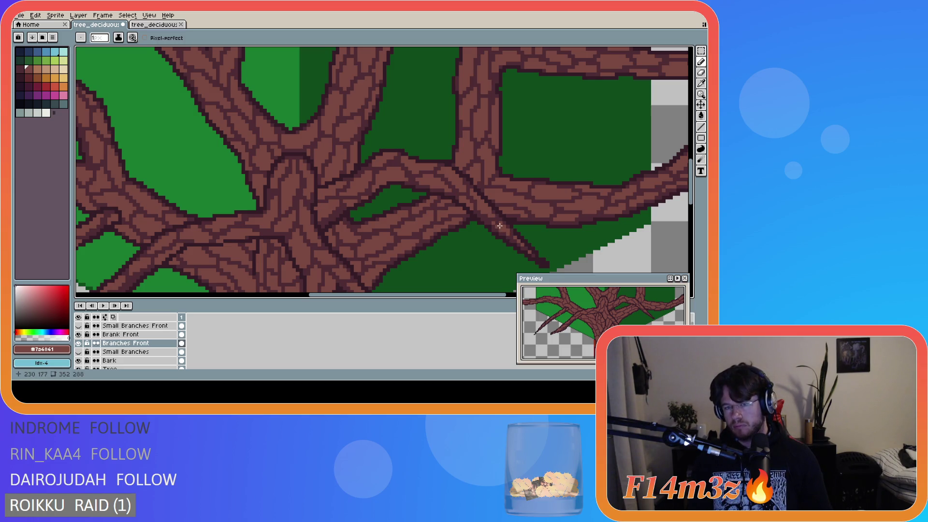
{"action": "key", "text": "ctrl+s"}
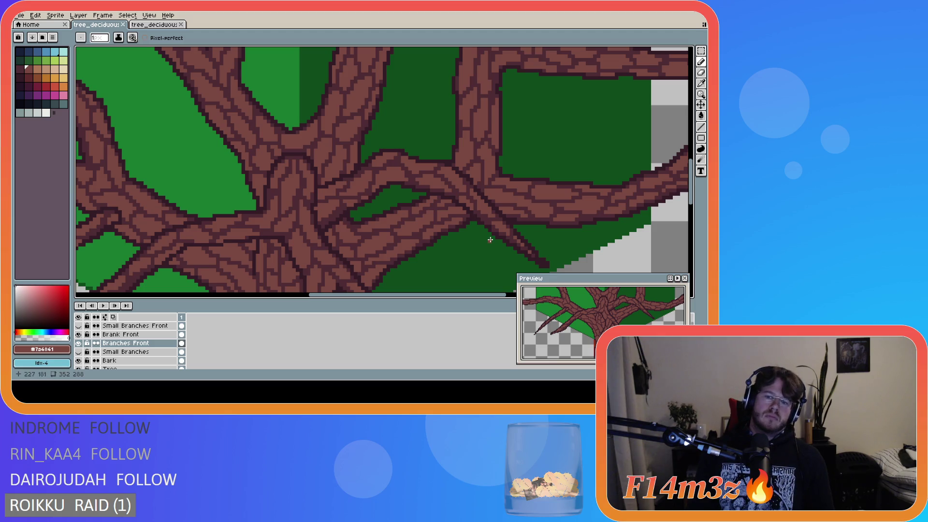
{"action": "key", "text": "v"}
{"action": "key", "text": "b"}
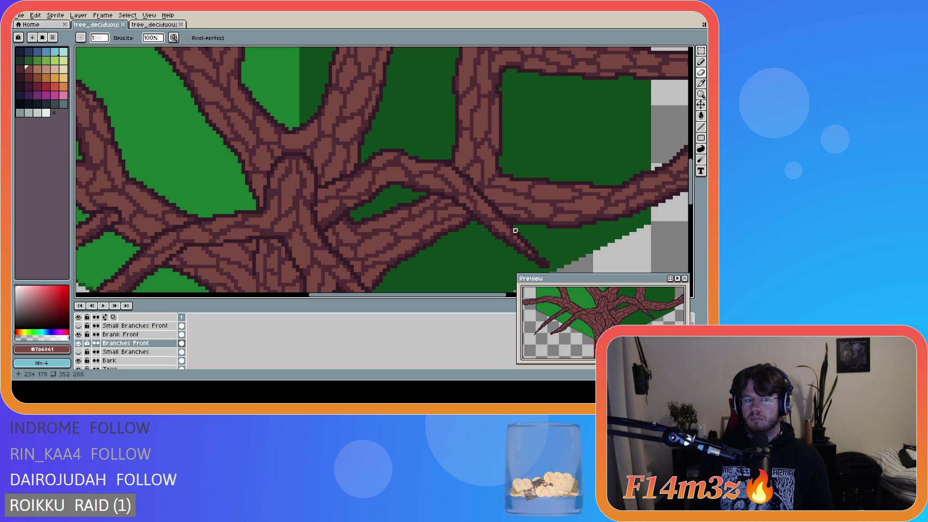
Step: Toggle the Branches Front layer's visibility repeatedly to compare, leaving it shown
{"action": "left_click", "coordinate": [78, 343]}
{"action": "left_click", "coordinate": [78, 344]}
{"action": "left_click", "coordinate": [79, 343]}
{"action": "left_click", "coordinate": [78, 343]}
{"action": "left_click", "coordinate": [79, 343]}
{"action": "left_click", "coordinate": [78, 343]}
{"action": "left_click", "coordinate": [79, 343]}
{"action": "left_click", "coordinate": [79, 344]}
{"action": "left_click", "coordinate": [79, 344]}
{"action": "left_click", "coordinate": [79, 343]}
{"action": "left_click", "coordinate": [79, 344]}
{"action": "left_click", "coordinate": [79, 343]}
{"action": "left_click", "coordinate": [79, 343]}
{"action": "left_click", "coordinate": [79, 344]}
{"action": "left_click", "coordinate": [80, 344]}
{"action": "left_click", "coordinate": [80, 344]}
{"action": "left_click", "coordinate": [79, 344]}
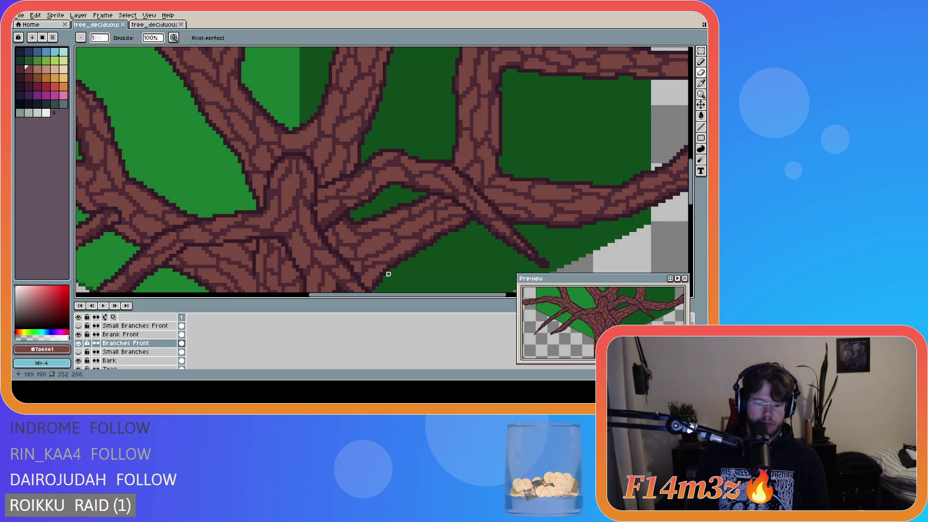
Step: Magic-wand select the bark regions along the diagonal crossing branch
{"action": "key", "text": "w"}
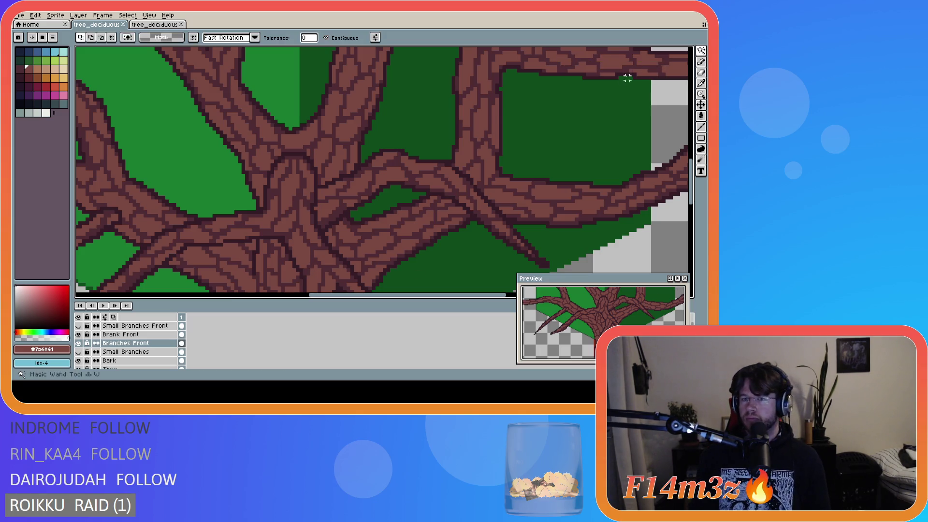
{"action": "left_click", "coordinate": [451, 177]}
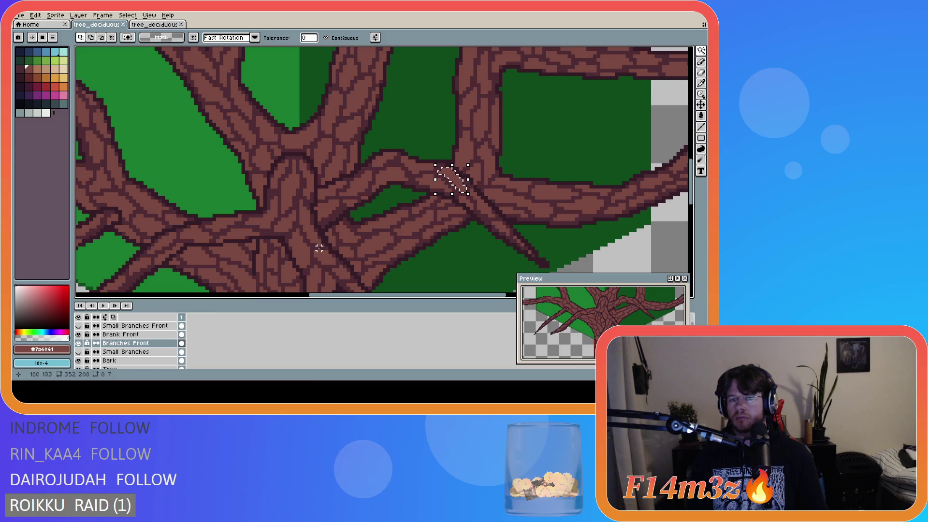
{"action": "left_click", "coordinate": [79, 343]}
{"action": "left_click", "coordinate": [79, 344]}
{"action": "left_click", "coordinate": [79, 343]}
{"action": "left_click", "coordinate": [79, 343]}
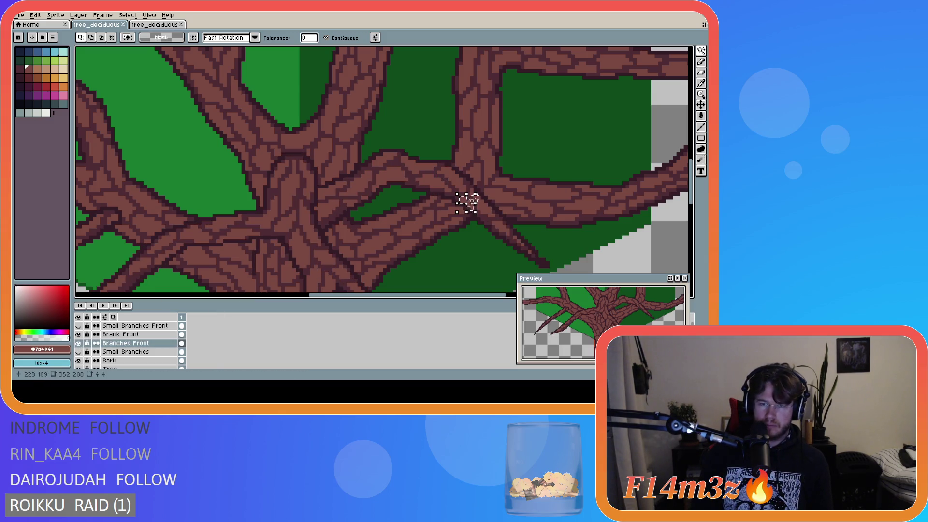
{"action": "left_click", "coordinate": [478, 206], "text": "shift"}
{"action": "left_click", "coordinate": [502, 227], "text": "shift"}
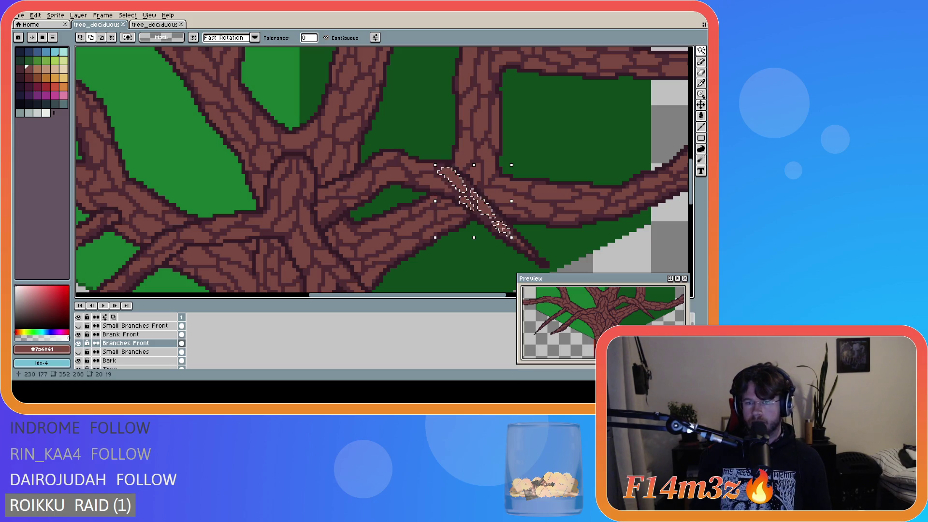
{"action": "scroll", "coordinate": [505, 228], "scroll_direction": "up", "scroll_amount": 3}
{"action": "left_click", "coordinate": [516, 239], "text": "shift"}
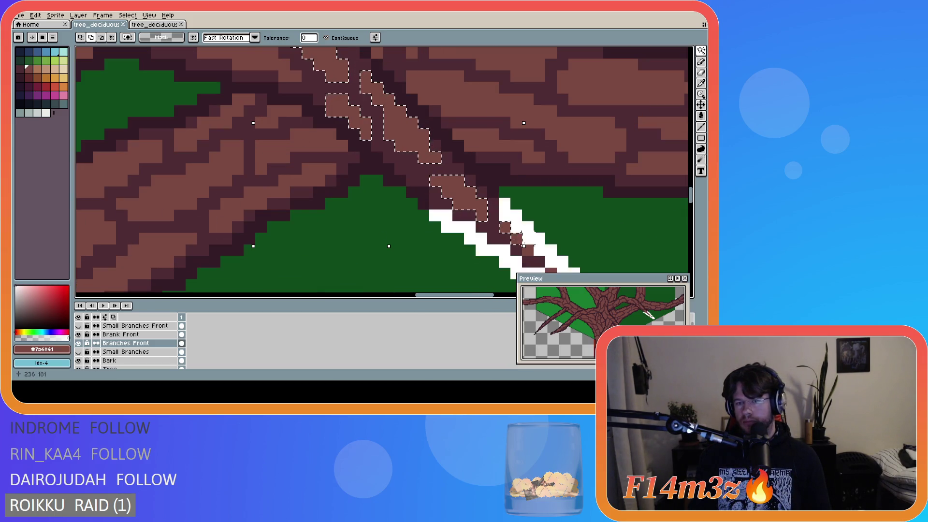
{"action": "scroll", "coordinate": [528, 250], "scroll_direction": "down", "scroll_amount": 3}
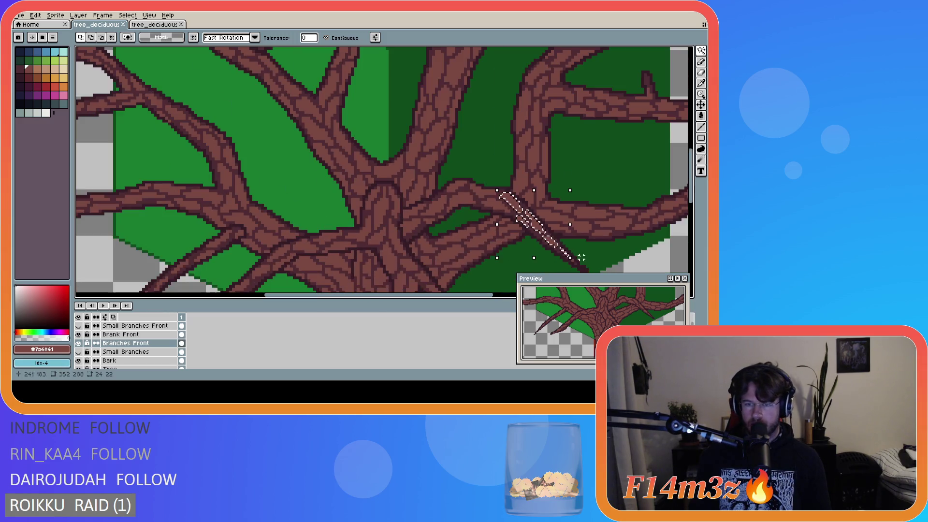
{"action": "scroll", "coordinate": [565, 254], "scroll_direction": "up", "scroll_amount": 3}
{"action": "left_click", "coordinate": [571, 257], "text": "shift"}
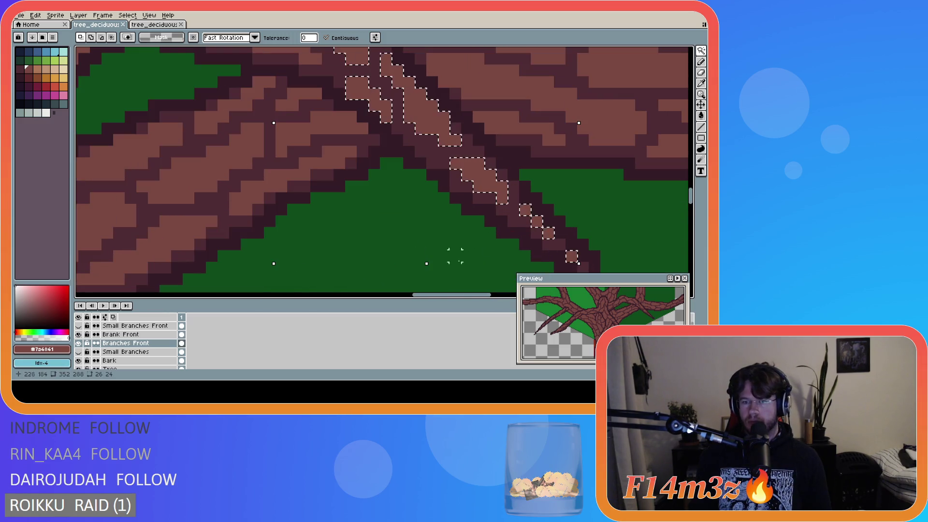
{"action": "scroll", "coordinate": [329, 197], "scroll_direction": "down", "scroll_amount": 3}
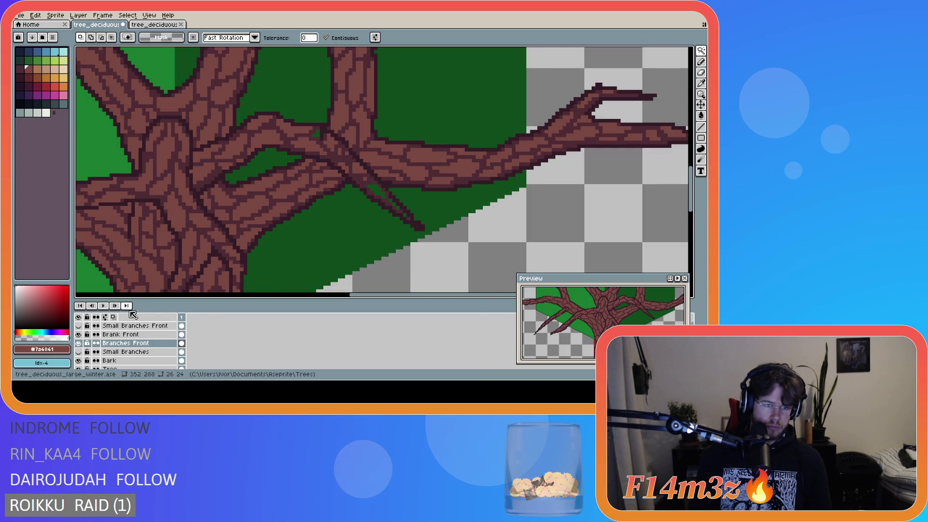
Step: Move the selected bark pixels onto Brank Front and open that layer's properties
{"action": "left_click", "coordinate": [116, 334]}
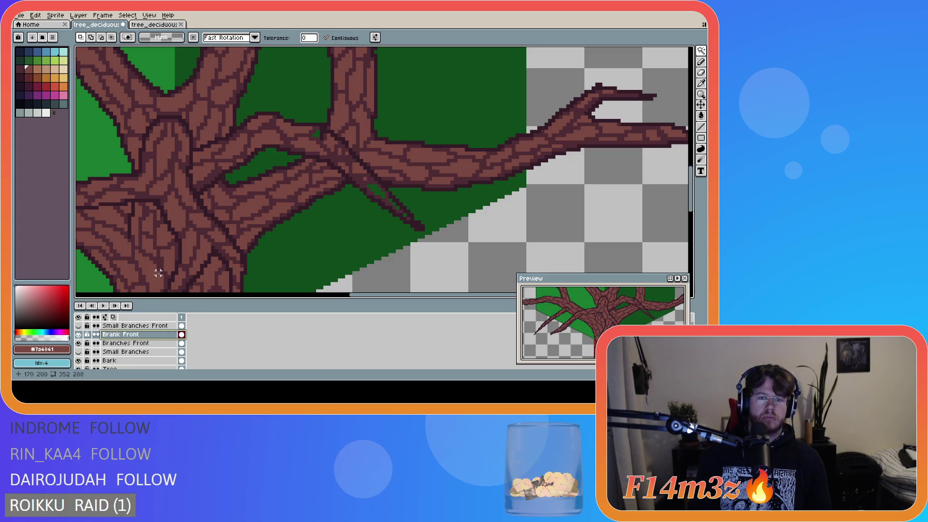
{"action": "key", "text": "ctrl+t"}
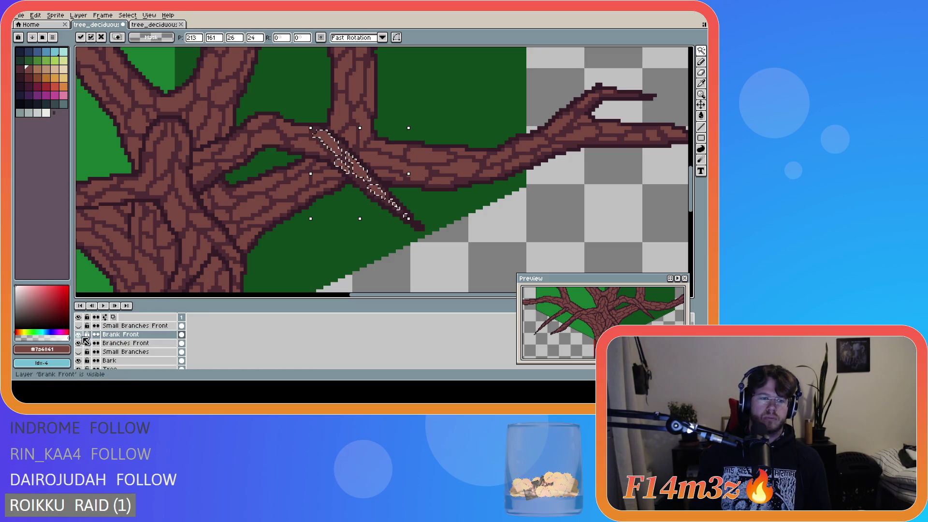
{"action": "left_click", "coordinate": [78, 334]}
{"action": "left_click", "coordinate": [78, 334]}
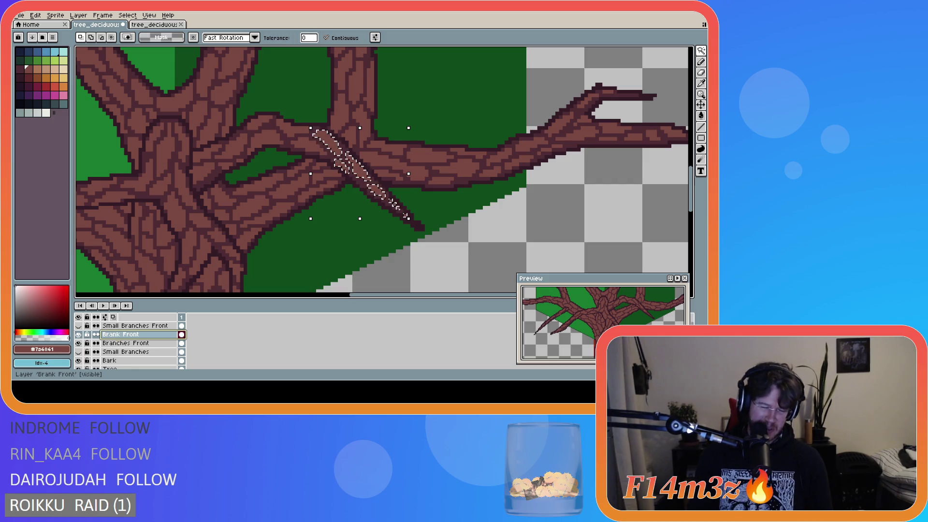
{"action": "key", "text": "shift+p"}
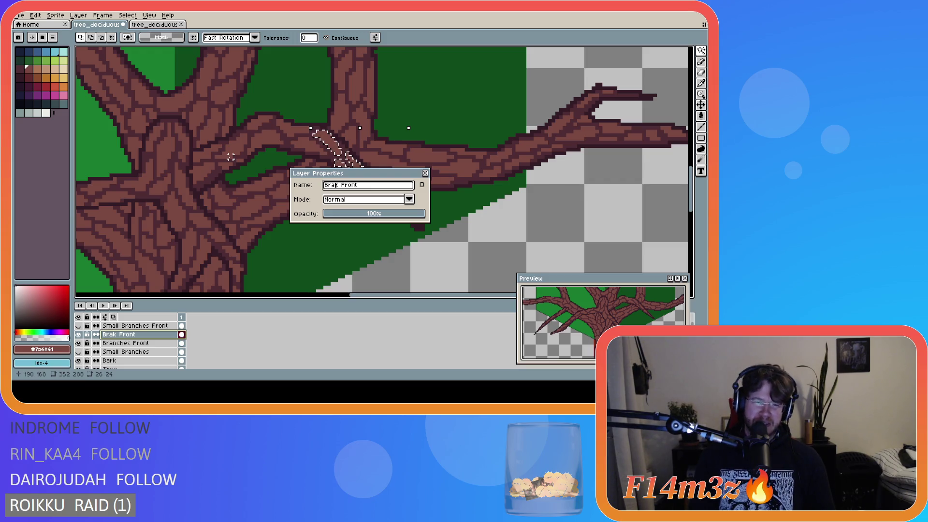
Step: Correct the misspelled layer name Brank Front to Bark Front
{"action": "key", "text": "BackSpace"}
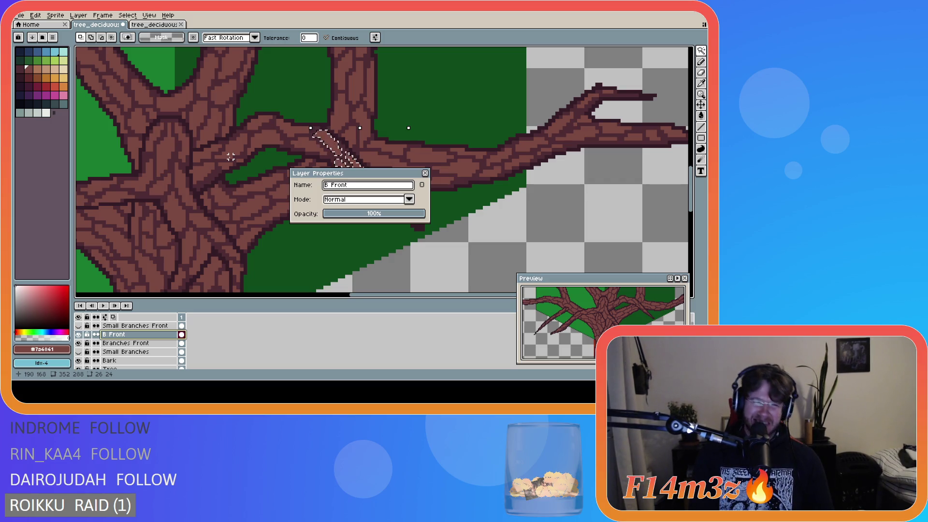
{"action": "type", "text": "ark"}
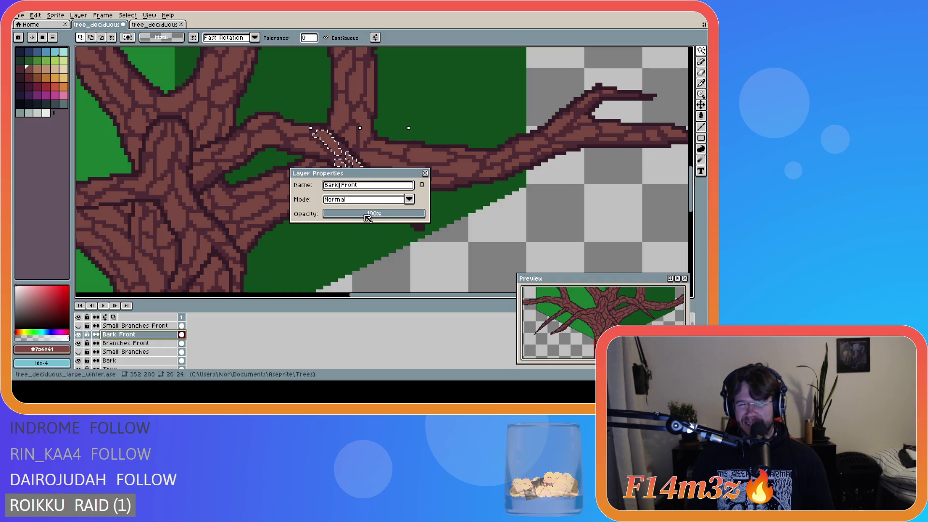
{"action": "left_click", "coordinate": [425, 173]}
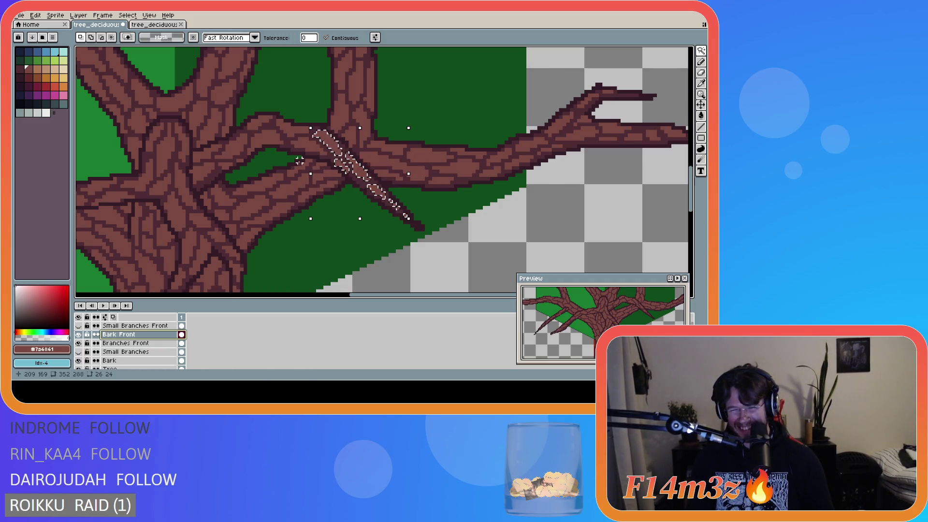
Step: Commit the Bark Front bark transform and save tree_deciduous_large_winter.ase
{"action": "left_click", "coordinate": [296, 189]}
{"action": "key", "text": "ctrl+t"}
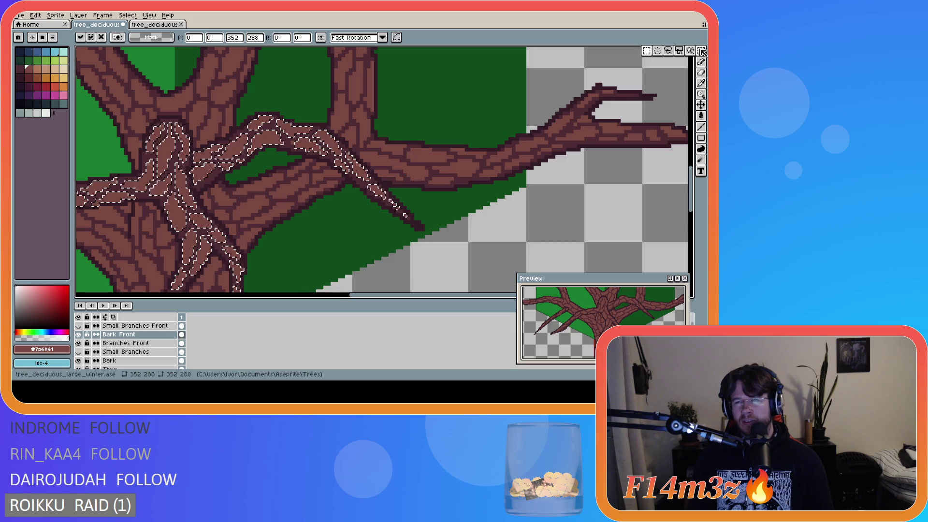
{"action": "left_click", "coordinate": [422, 234]}
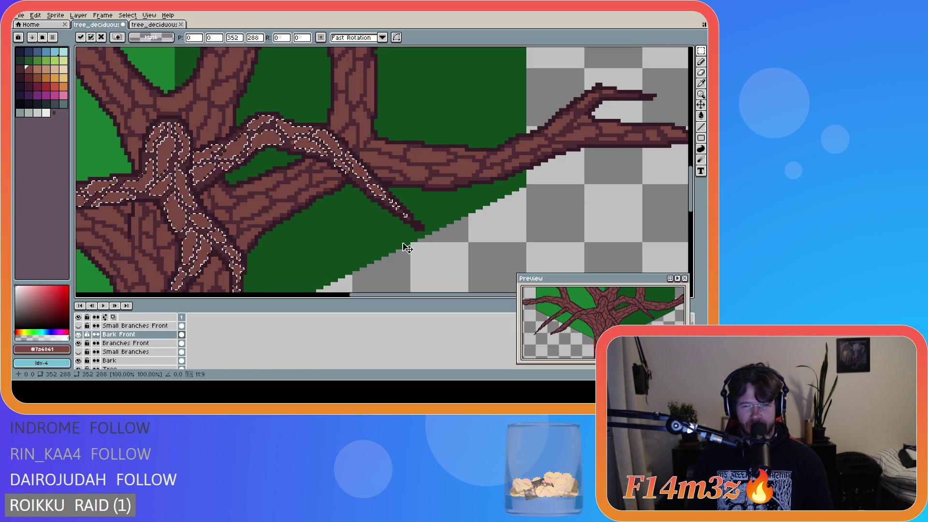
{"action": "scroll", "coordinate": [406, 231], "scroll_direction": "down", "scroll_amount": 2}
{"action": "key", "text": "Return"}
{"action": "scroll", "coordinate": [393, 228], "scroll_direction": "up", "scroll_amount": 2}
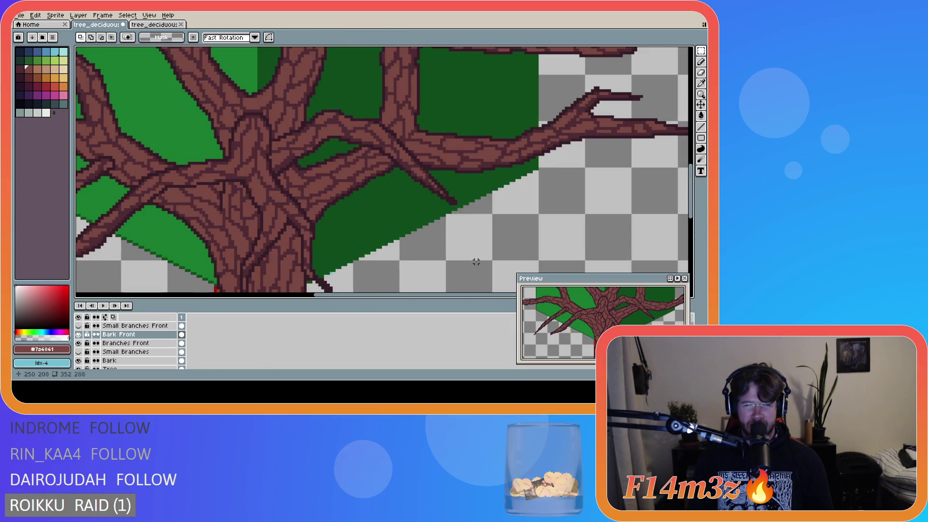
{"action": "key", "text": "ctrl+s"}
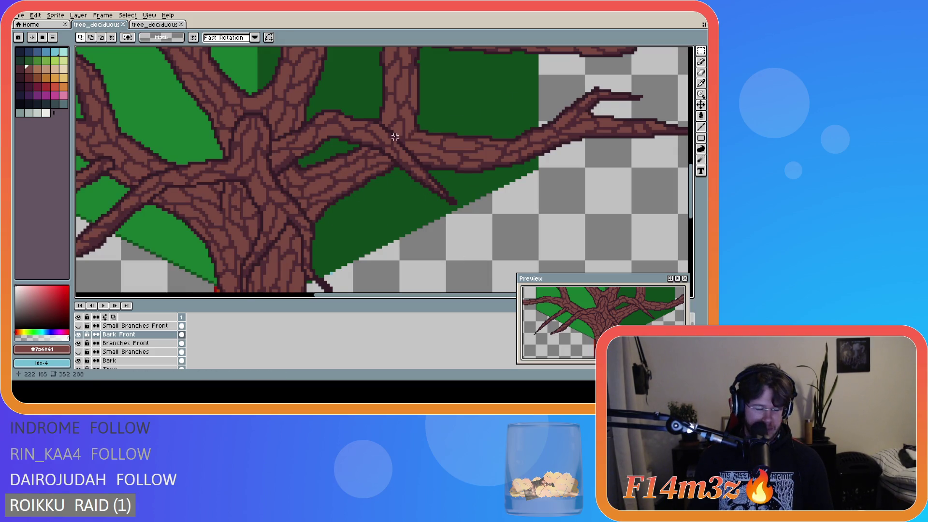
{"action": "scroll", "coordinate": [352, 134], "scroll_direction": "down", "scroll_amount": 3}
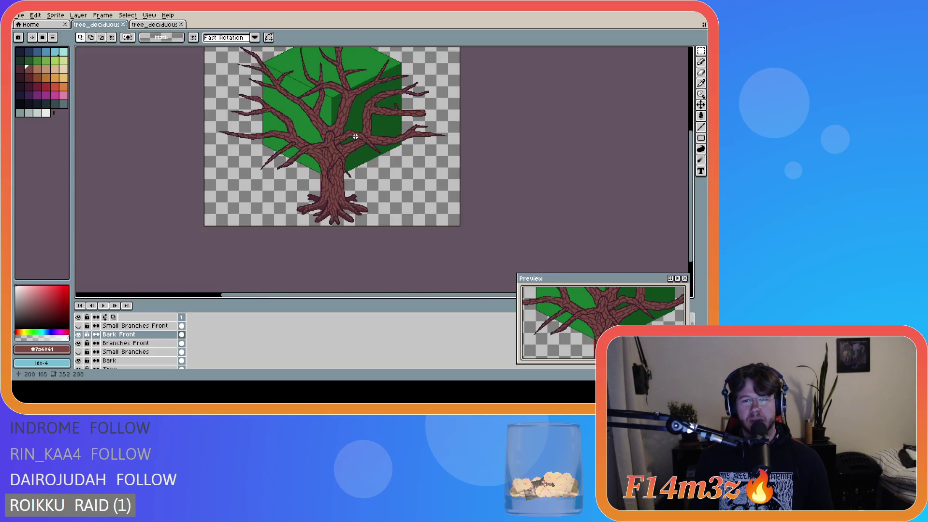
Step: Hide the Bark Front layer after toggling its visibility to compare
{"action": "left_click_drag", "start_coordinate": [691, 202], "coordinate": [691, 179]}
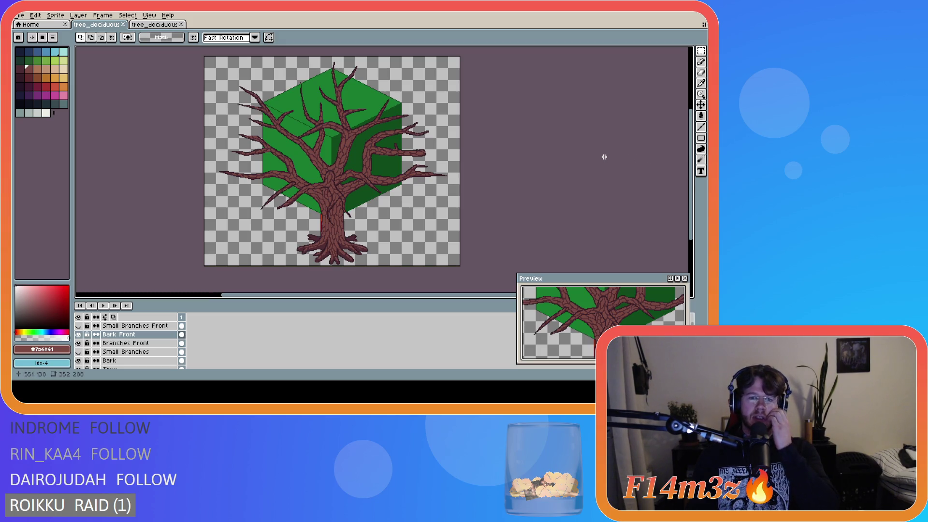
{"action": "left_click", "coordinate": [79, 334]}
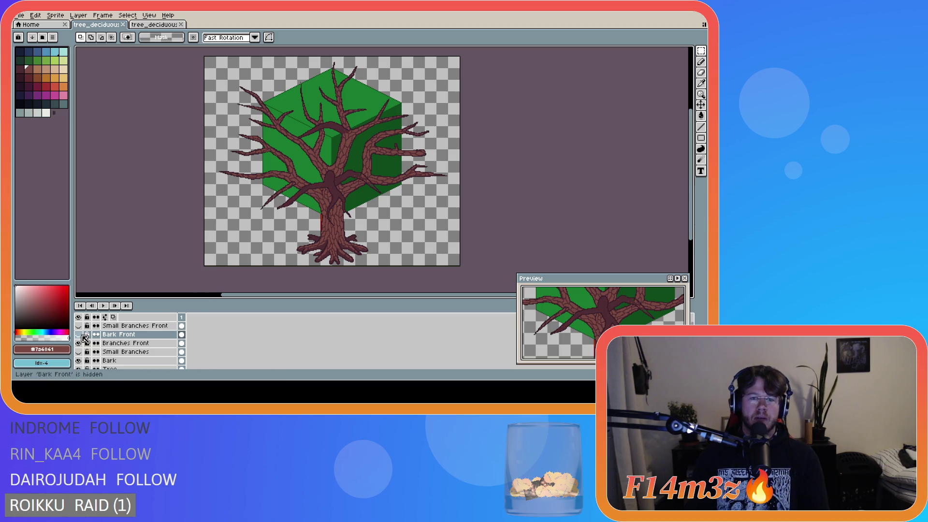
{"action": "scroll", "coordinate": [354, 139], "scroll_direction": "up", "scroll_amount": 3}
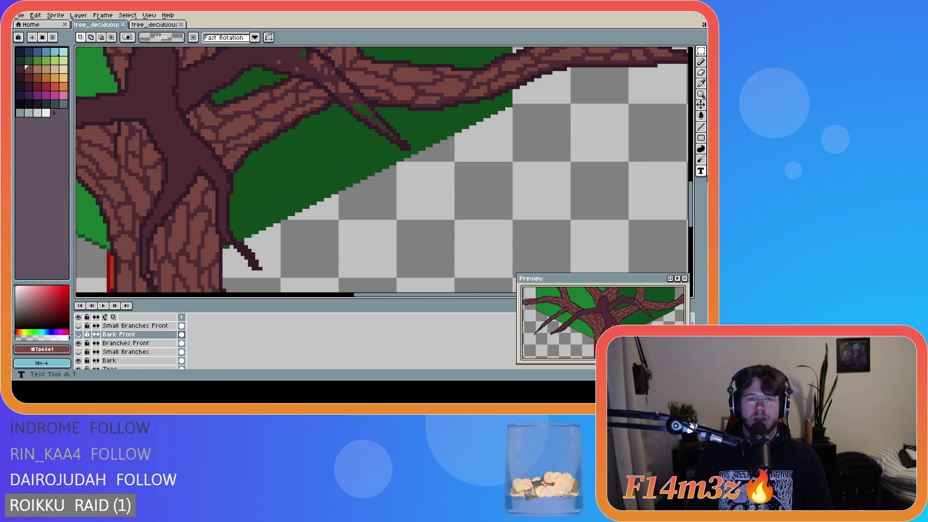
{"action": "left_click_drag", "start_coordinate": [694, 195], "coordinate": [694, 185]}
{"action": "scroll", "coordinate": [435, 196], "scroll_direction": "up", "scroll_amount": 2}
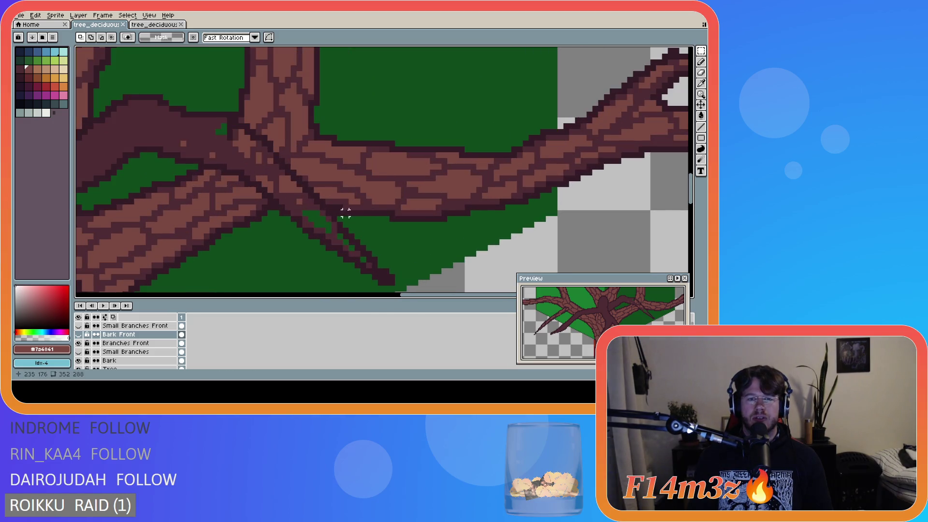
{"action": "left_click", "coordinate": [79, 334]}
{"action": "left_click", "coordinate": [79, 335]}
{"action": "left_click", "coordinate": [79, 335]}
{"action": "left_click", "coordinate": [79, 335]}
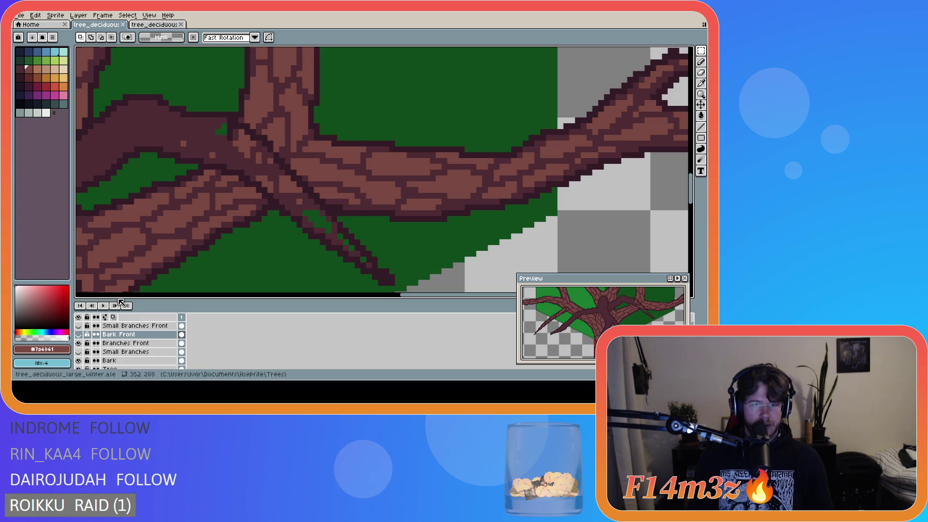
Step: Ready the paint bucket with a darker bark brown on the Branches Front layer
{"action": "left_click", "coordinate": [195, 136], "text": "alt"}
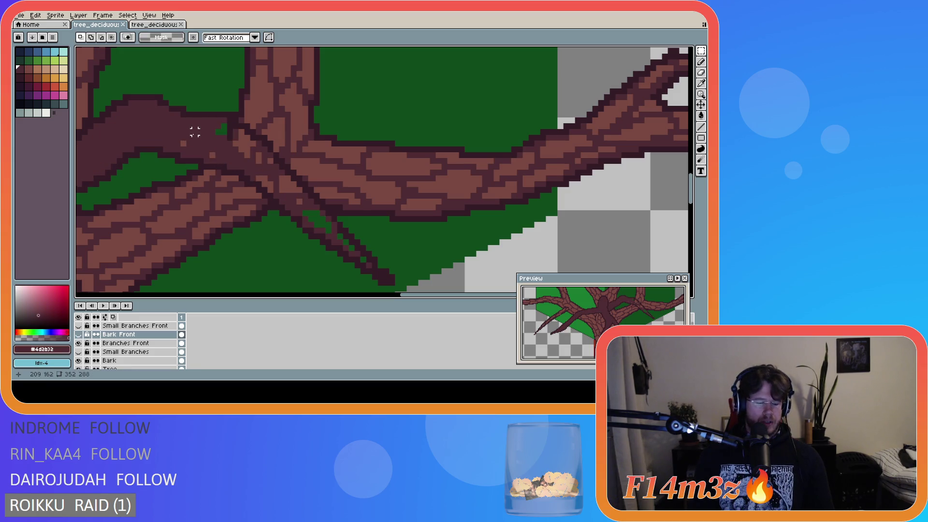
{"action": "key", "text": "g"}
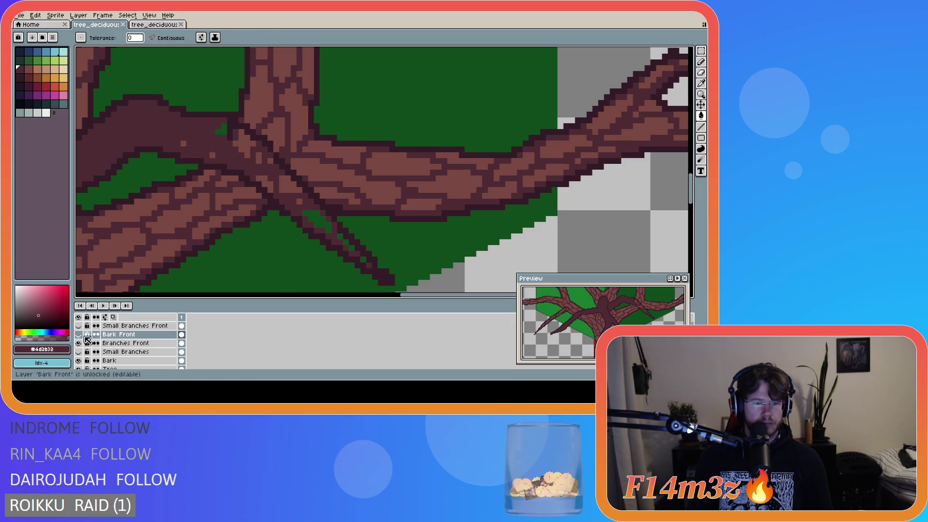
{"action": "key", "text": "alt+Down"}
Step: Bucket-fill the stray light pixels along the dark front branch and its tail, then save
{"action": "left_click", "coordinate": [194, 149]}
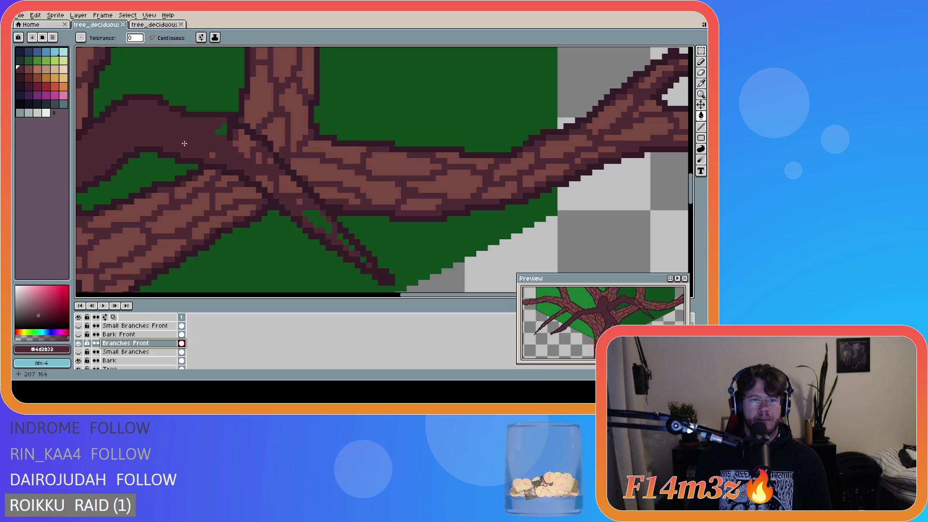
{"action": "left_click", "coordinate": [241, 141]}
{"action": "left_click", "coordinate": [261, 159]}
{"action": "left_click", "coordinate": [272, 162]}
{"action": "left_click", "coordinate": [290, 183]}
{"action": "left_click", "coordinate": [265, 183]}
{"action": "left_click", "coordinate": [345, 237]}
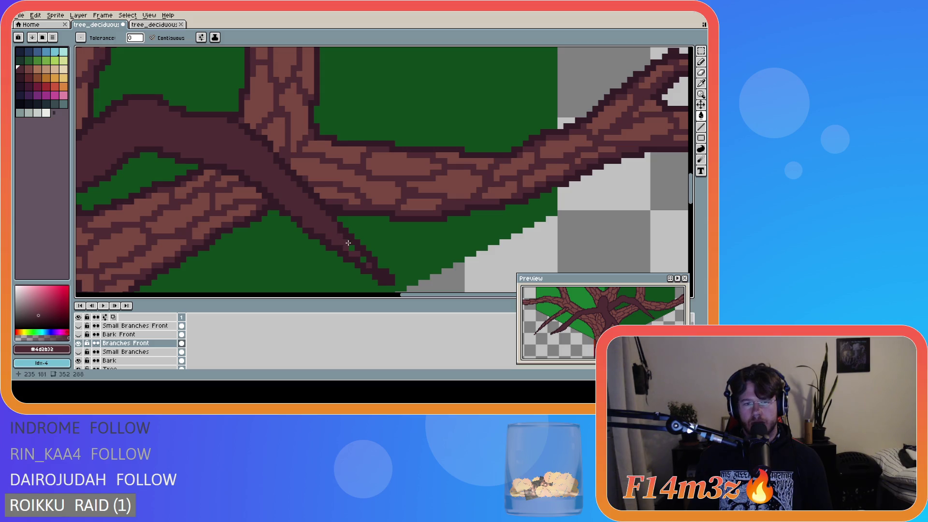
{"action": "left_click", "coordinate": [351, 247]}
{"action": "scroll", "coordinate": [435, 244], "scroll_direction": "down", "scroll_amount": 3}
{"action": "key", "text": "ctrl+s"}
Step: Show the Bark Front texture and the Small Branches Front twigs over the branches
{"action": "left_click_drag", "start_coordinate": [401, 295], "coordinate": [405, 295]}
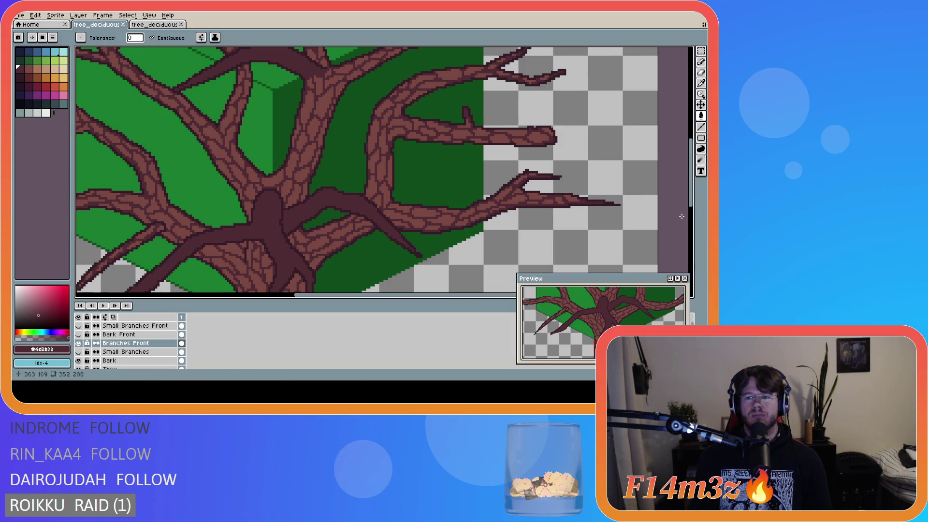
{"action": "left_click_drag", "start_coordinate": [693, 203], "coordinate": [693, 222]}
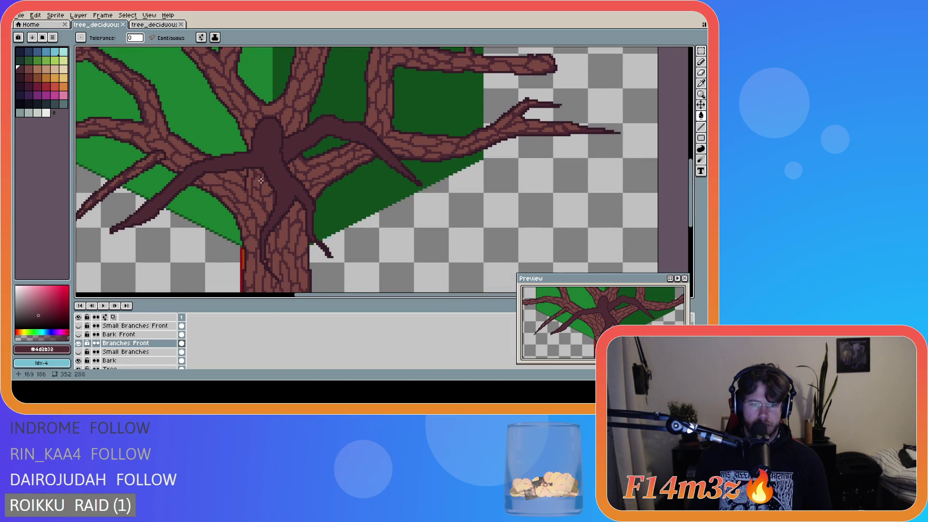
{"action": "scroll", "coordinate": [242, 255], "scroll_direction": "up", "scroll_amount": 2}
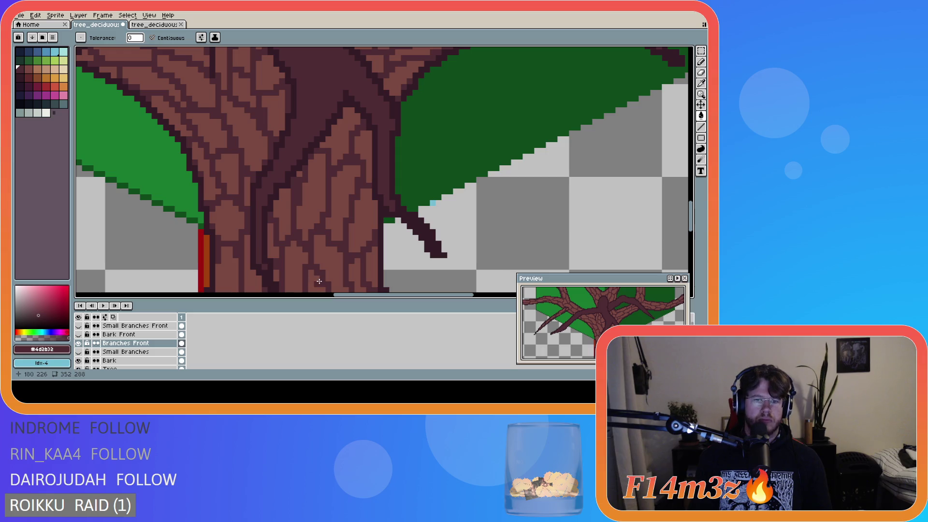
{"action": "scroll", "coordinate": [319, 281], "scroll_direction": "down", "scroll_amount": 3}
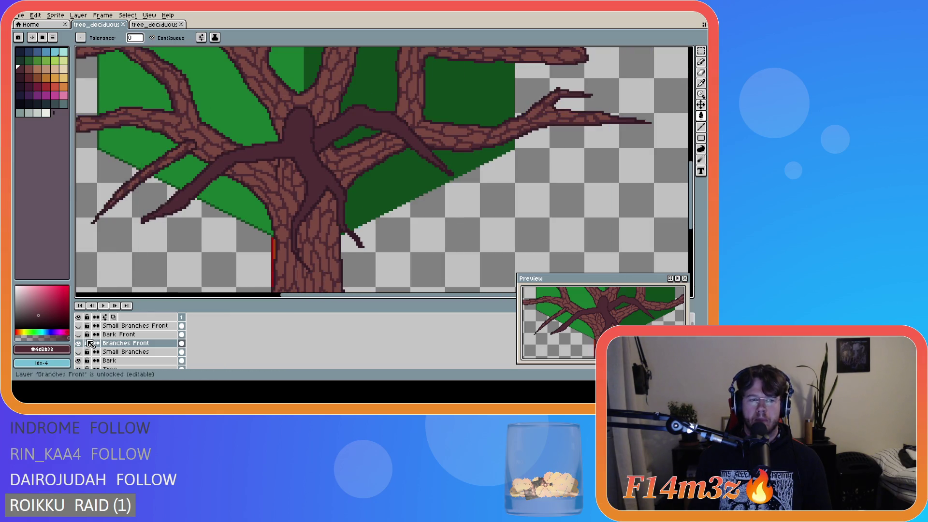
{"action": "left_click", "coordinate": [79, 335]}
{"action": "left_click", "coordinate": [78, 326]}
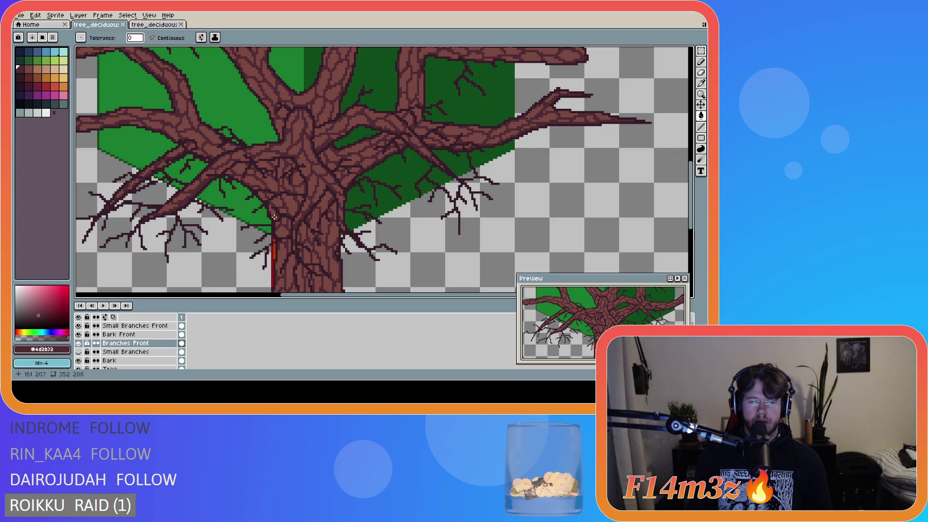
Step: Compare Bark Front on and off, leaving it visible with Small Branches Front hidden
{"action": "left_click", "coordinate": [78, 334]}
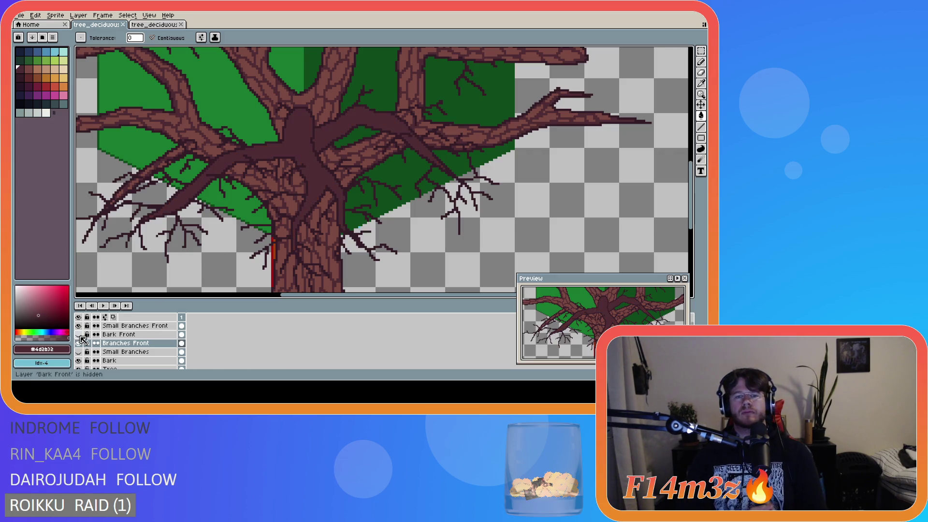
{"action": "left_click", "coordinate": [79, 334]}
{"action": "left_click", "coordinate": [79, 334]}
{"action": "left_click", "coordinate": [78, 334]}
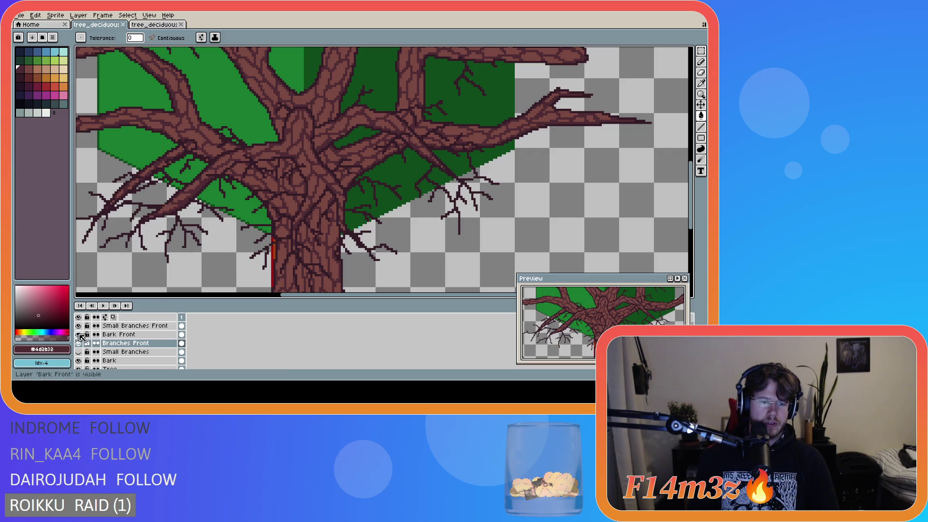
{"action": "left_click", "coordinate": [78, 326]}
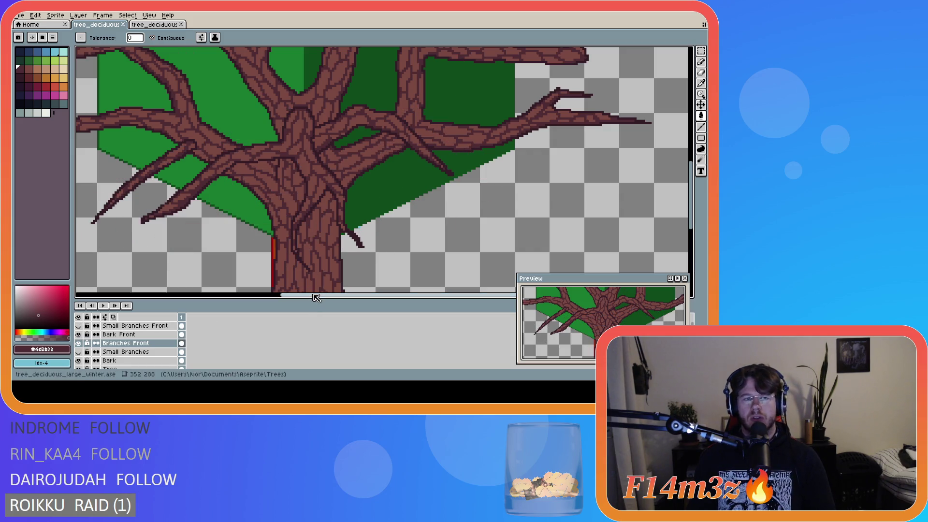
{"action": "left_click_drag", "start_coordinate": [316, 298], "coordinate": [242, 299]}
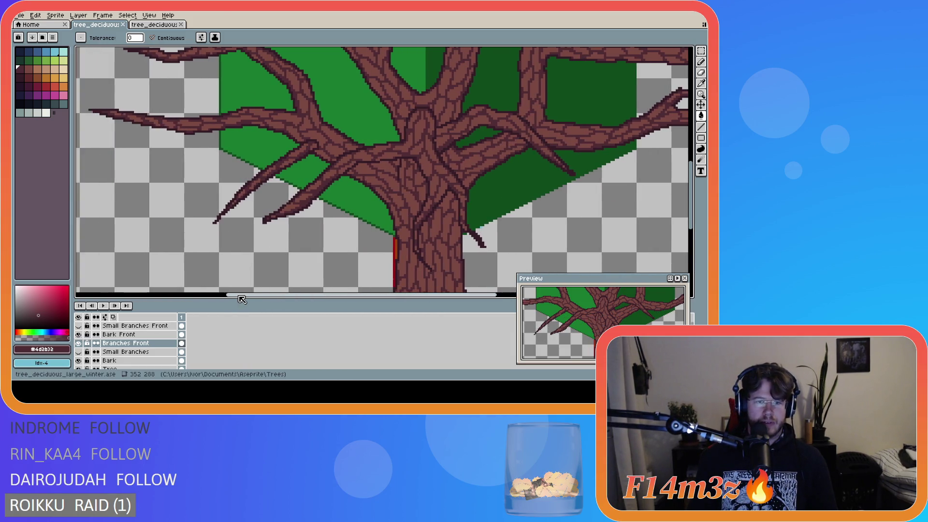
{"action": "scroll", "coordinate": [406, 265], "scroll_direction": "down", "scroll_amount": 2}
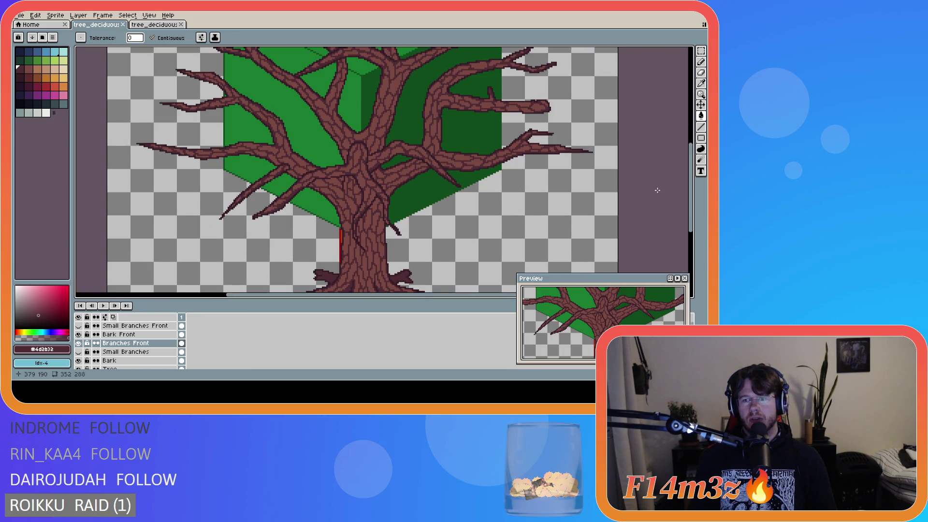
{"action": "scroll", "coordinate": [657, 190], "scroll_direction": "down", "scroll_amount": 2}
{"action": "left_click_drag", "start_coordinate": [432, 294], "coordinate": [501, 294]}
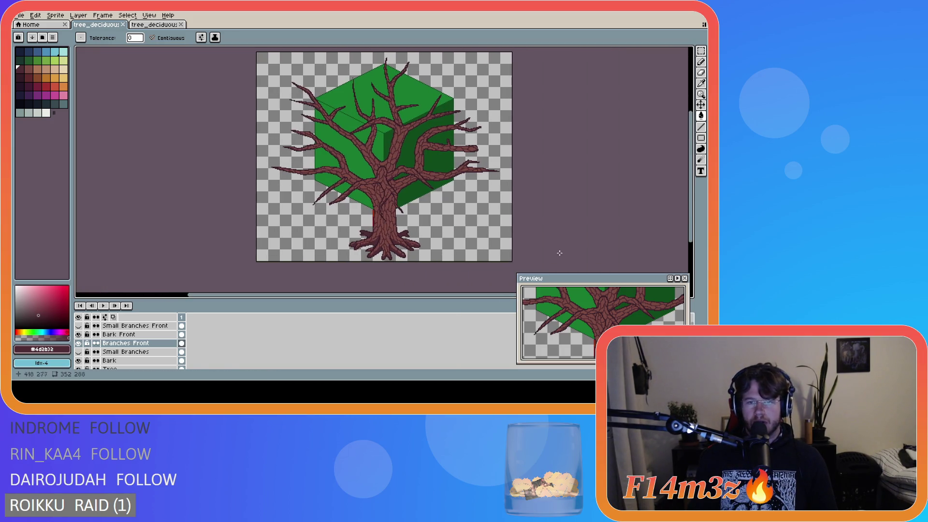
{"action": "scroll", "coordinate": [604, 217], "scroll_direction": "up", "scroll_amount": 2}
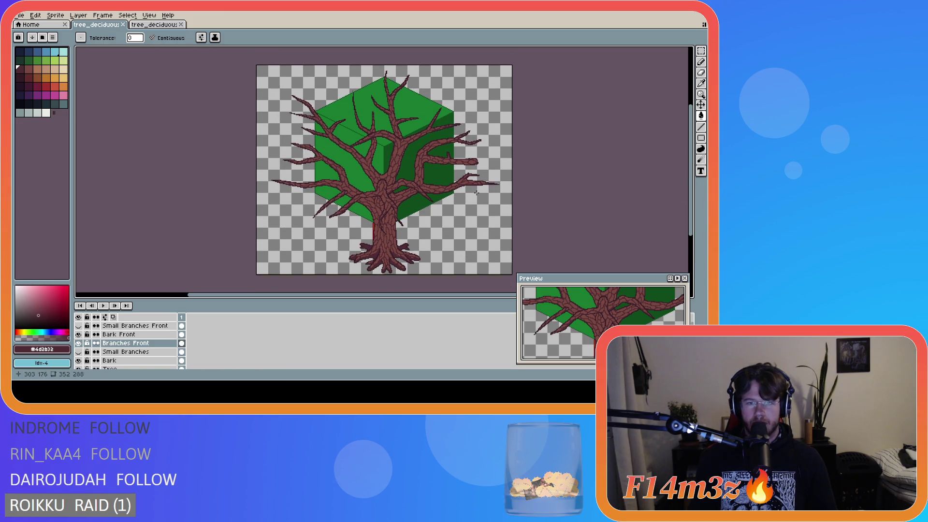
Step: Save tree_deciduous_large_winter.ase repeatedly while zooming in and out to inspect the tree
{"action": "key", "text": "ctrl+s"}
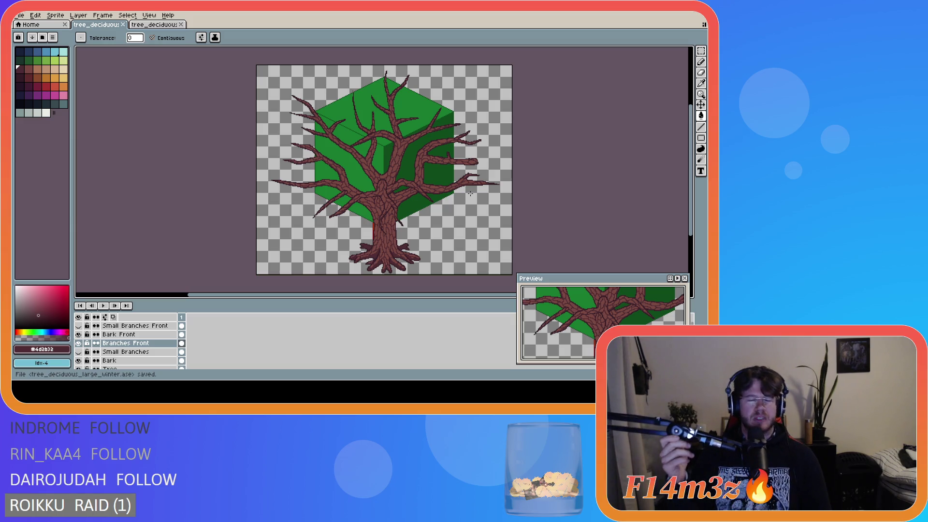
{"action": "key", "text": "ctrl+s"}
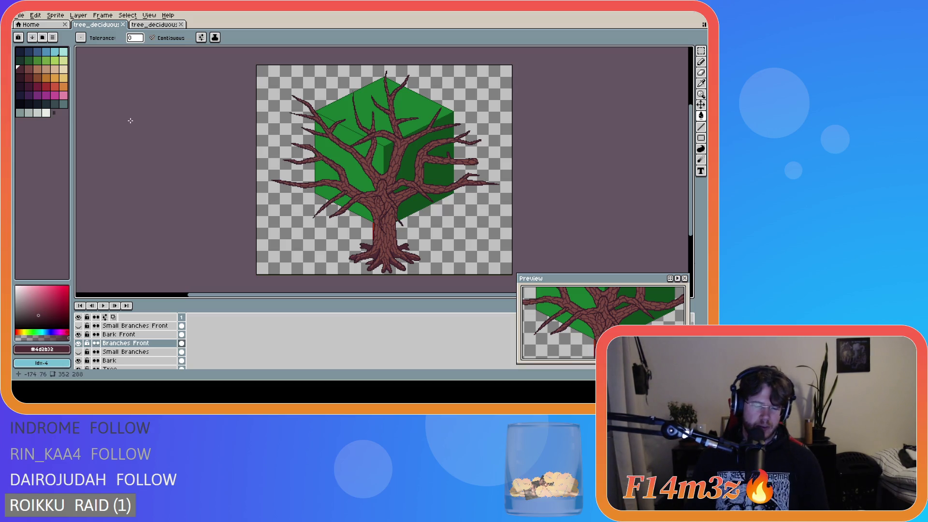
{"action": "key", "text": "ctrl+s"}
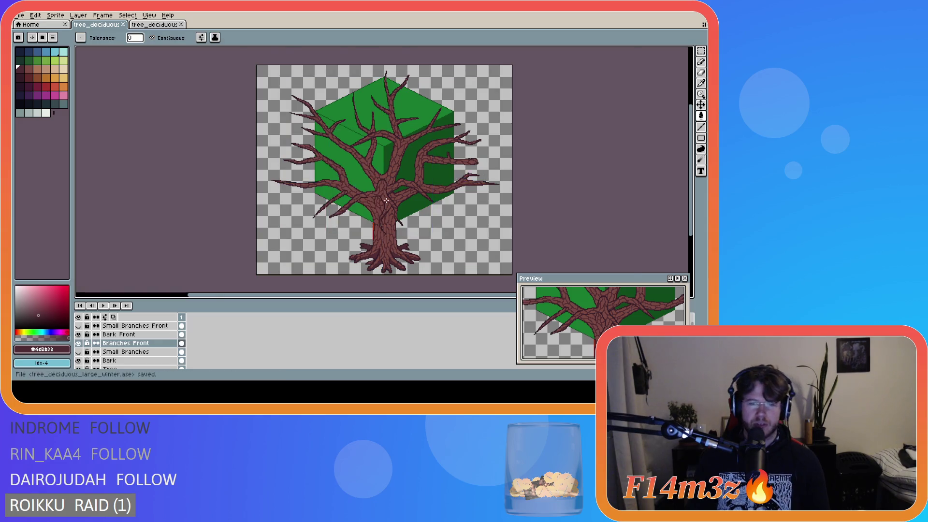
{"action": "scroll", "coordinate": [386, 201], "scroll_direction": "down", "scroll_amount": 3}
{"action": "scroll", "coordinate": [386, 201], "scroll_direction": "up", "scroll_amount": 2}
{"action": "scroll", "coordinate": [209, 111], "scroll_direction": "down", "scroll_amount": 1}
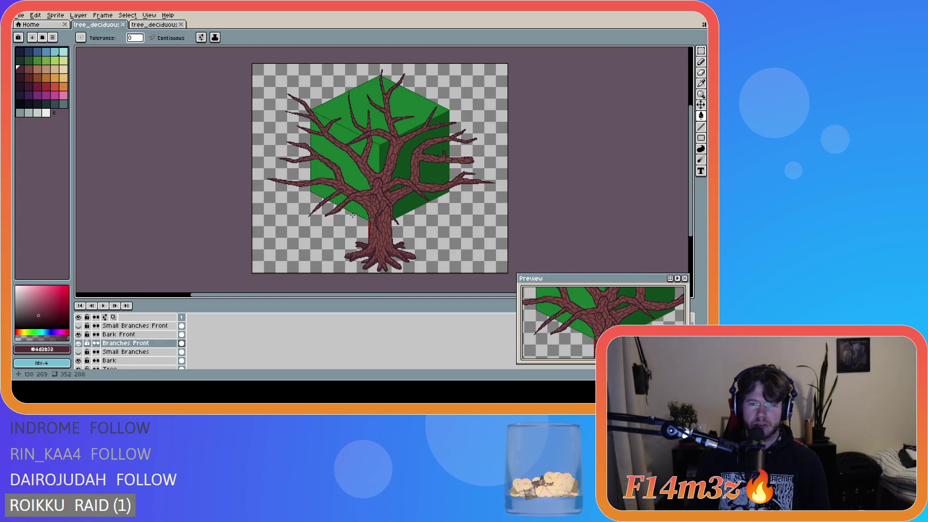
{"action": "key", "text": "ctrl+s"}
{"action": "scroll", "coordinate": [452, 182], "scroll_direction": "up", "scroll_amount": 2}
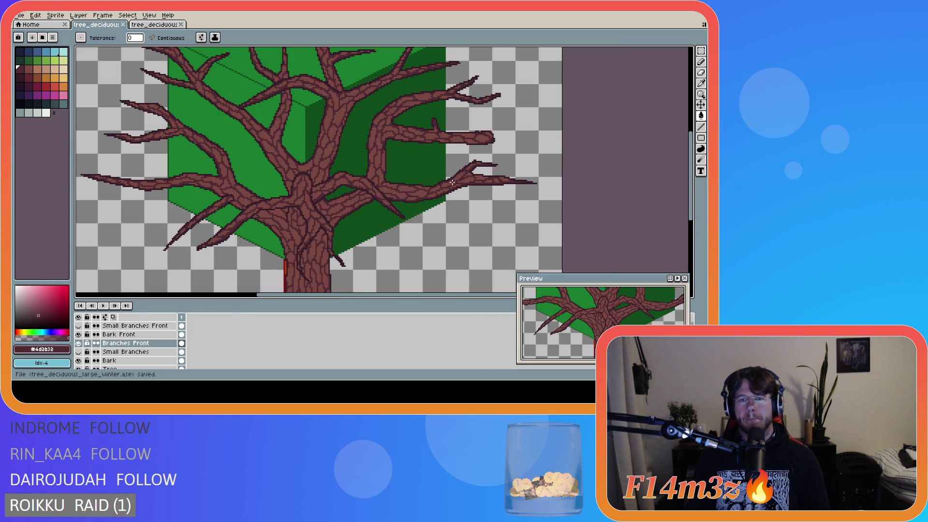
{"action": "scroll", "coordinate": [294, 182], "scroll_direction": "down", "scroll_amount": 2}
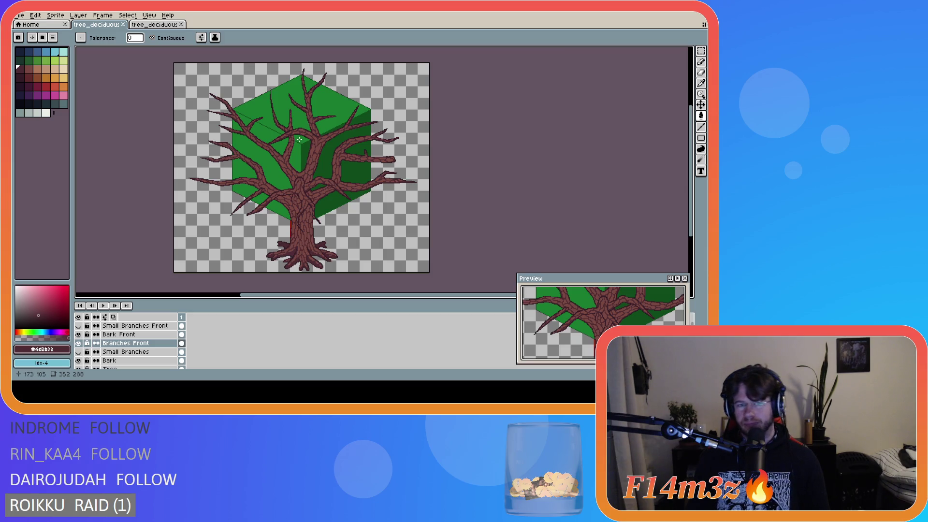
{"action": "scroll", "coordinate": [291, 179], "scroll_direction": "up", "scroll_amount": 3}
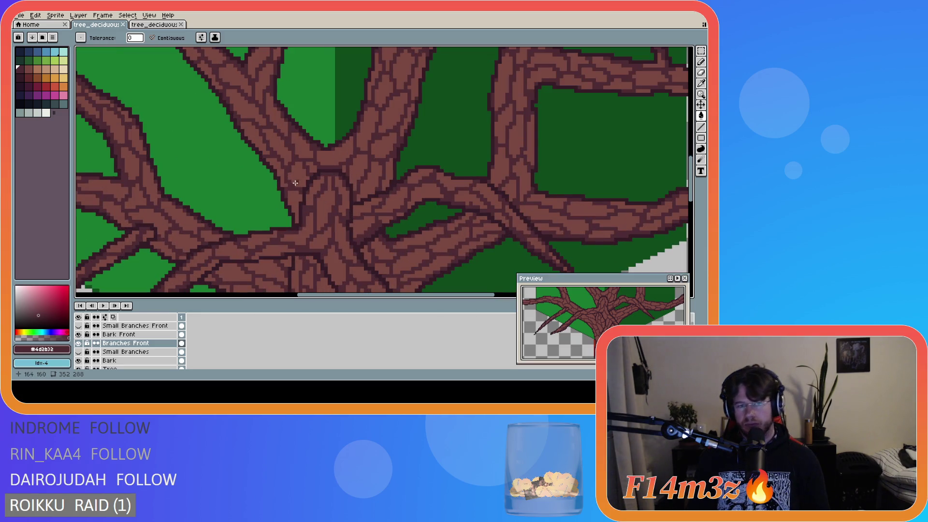
Step: Set the pencil with bark colour #7a4841 as foreground, then inspect and save again
{"action": "key", "text": "b"}
{"action": "left_click", "coordinate": [307, 193], "text": "alt"}
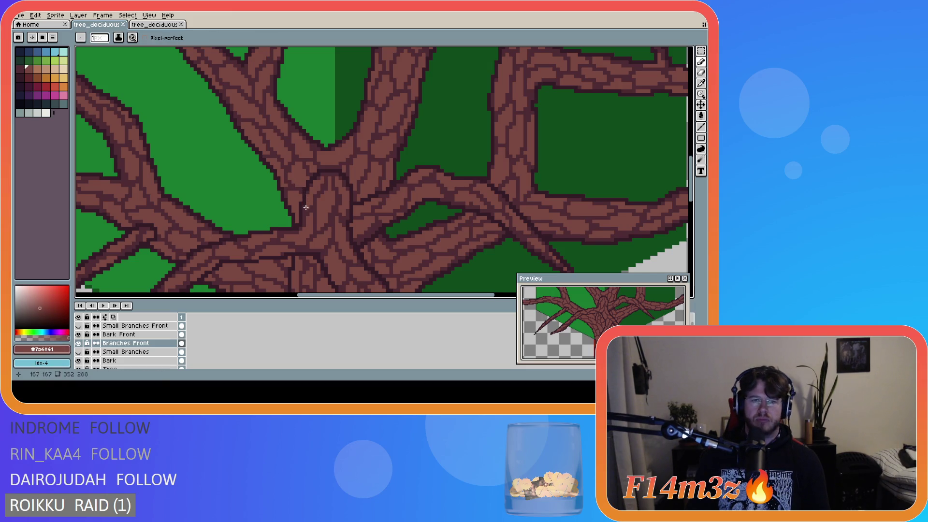
{"action": "scroll", "coordinate": [310, 204], "scroll_direction": "down", "scroll_amount": 4}
{"action": "key", "text": "ctrl+s"}
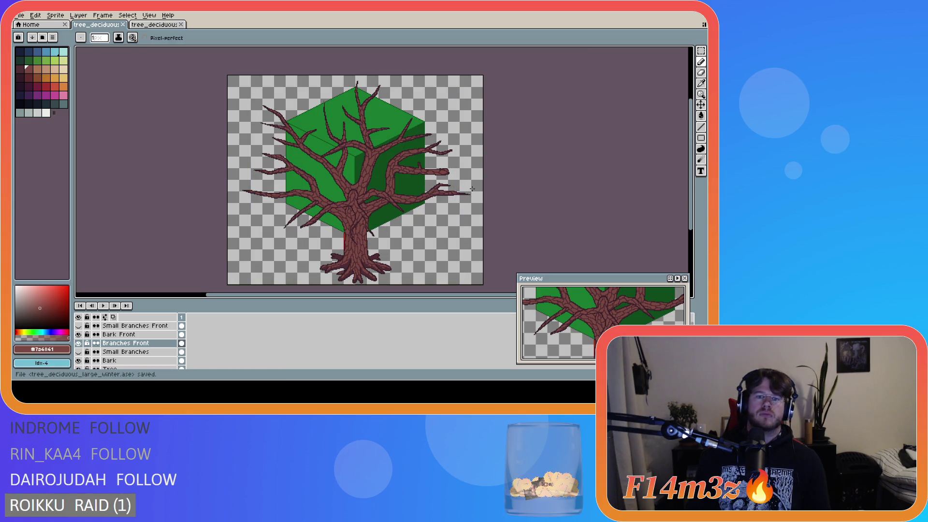
{"action": "scroll", "coordinate": [363, 200], "scroll_direction": "up", "scroll_amount": 3}
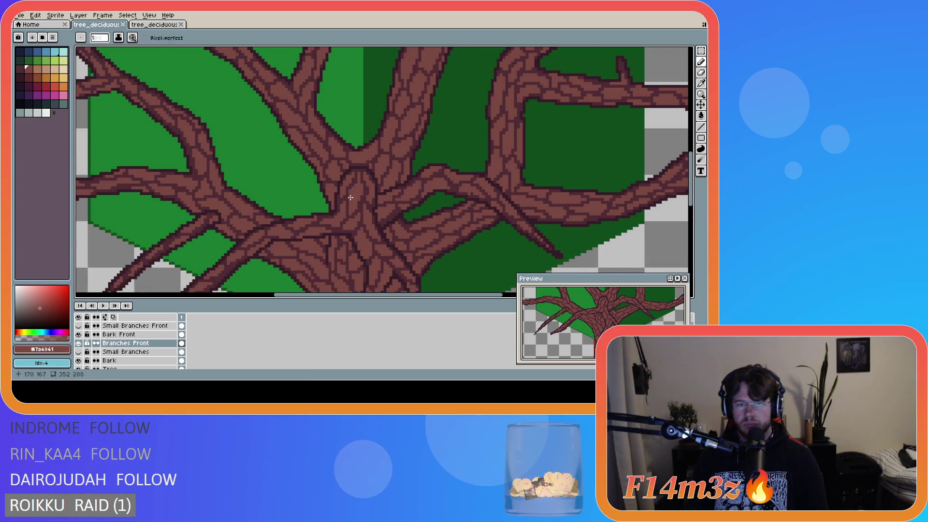
{"action": "scroll", "coordinate": [366, 202], "scroll_direction": "down", "scroll_amount": 1}
{"action": "scroll", "coordinate": [420, 215], "scroll_direction": "down", "scroll_amount": 2}
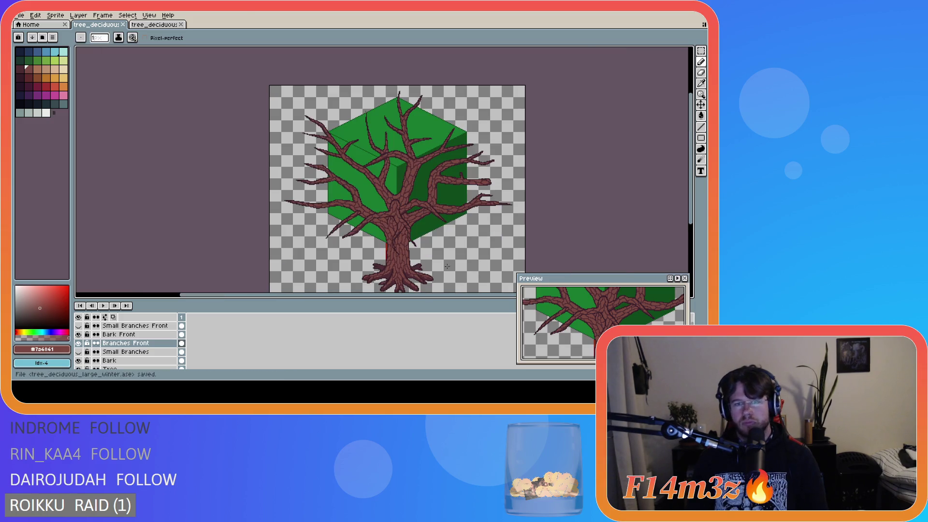
{"action": "left_click_drag", "start_coordinate": [387, 296], "coordinate": [433, 298]}
{"action": "left_click_drag", "start_coordinate": [693, 169], "coordinate": [693, 181]}
{"action": "key", "text": "ctrl+s"}
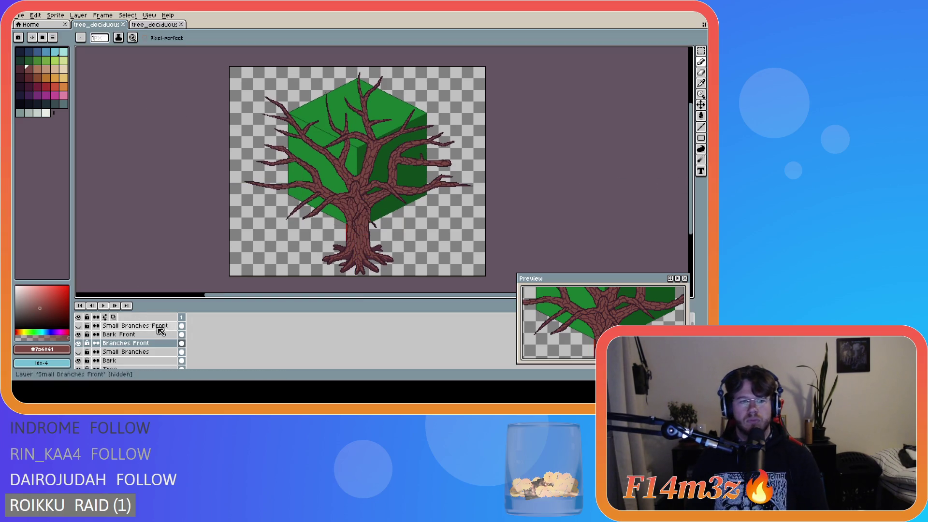
Step: Hide the green cube 'Layer' backdrop and show the Small Branches and Small Branches Front layers
{"action": "scroll", "coordinate": [159, 329], "scroll_direction": "down", "scroll_amount": 2}
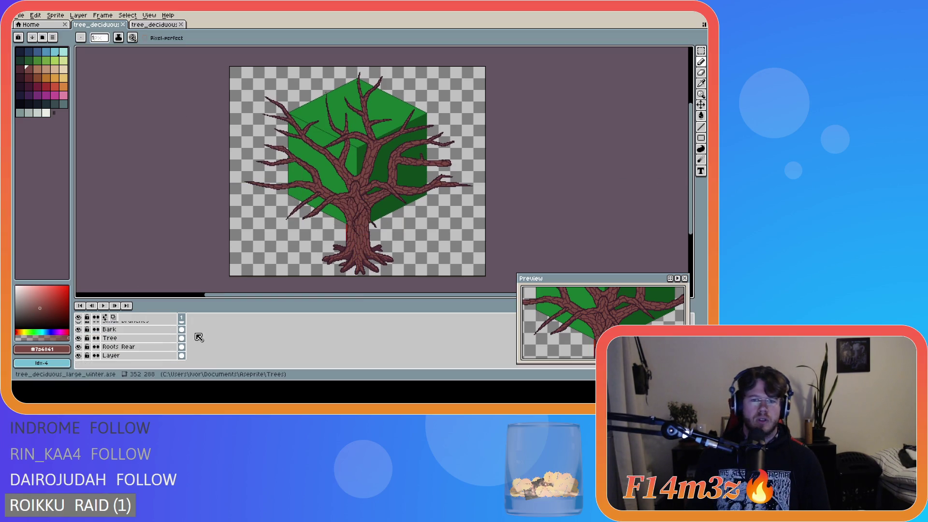
{"action": "left_click", "coordinate": [80, 357]}
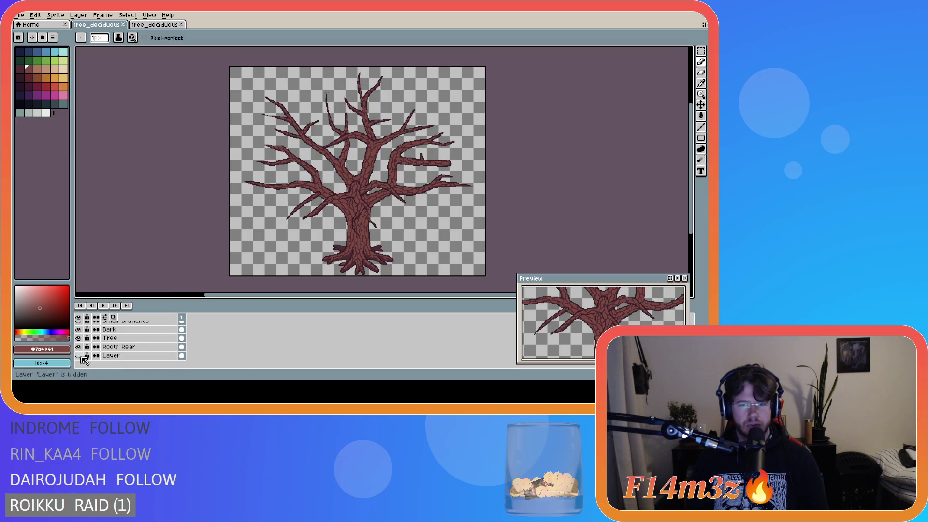
{"action": "scroll", "coordinate": [197, 352], "scroll_direction": "up", "scroll_amount": 3}
{"action": "left_click", "coordinate": [79, 352]}
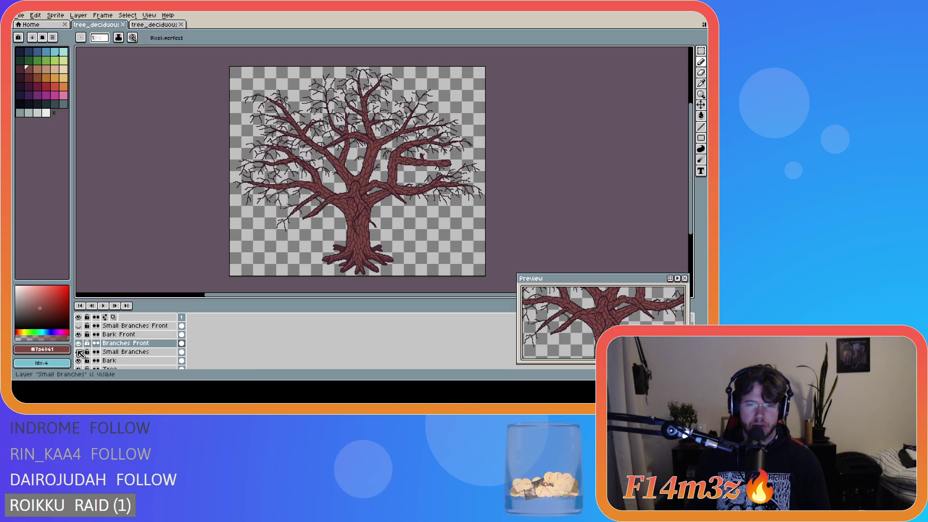
{"action": "left_click", "coordinate": [80, 327]}
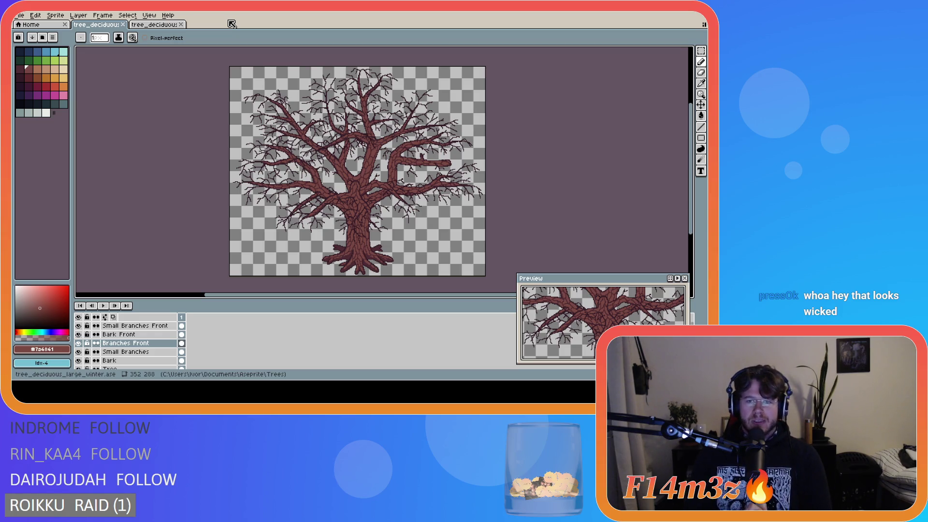
Step: Move the medium winter tree tab first and toggle its Snow layer repeatedly to compare
{"action": "left_click_drag", "start_coordinate": [157, 26], "coordinate": [99, 29]}
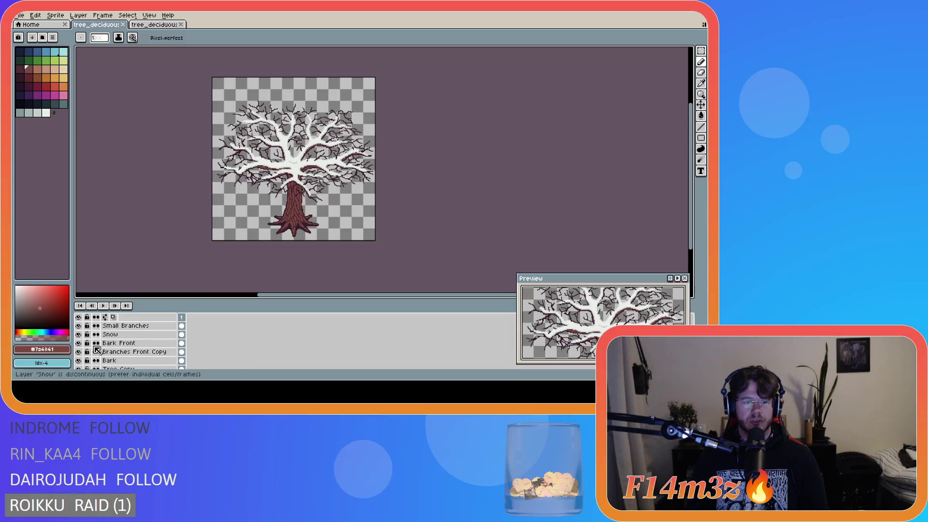
{"action": "left_click", "coordinate": [78, 335]}
{"action": "left_click", "coordinate": [79, 335]}
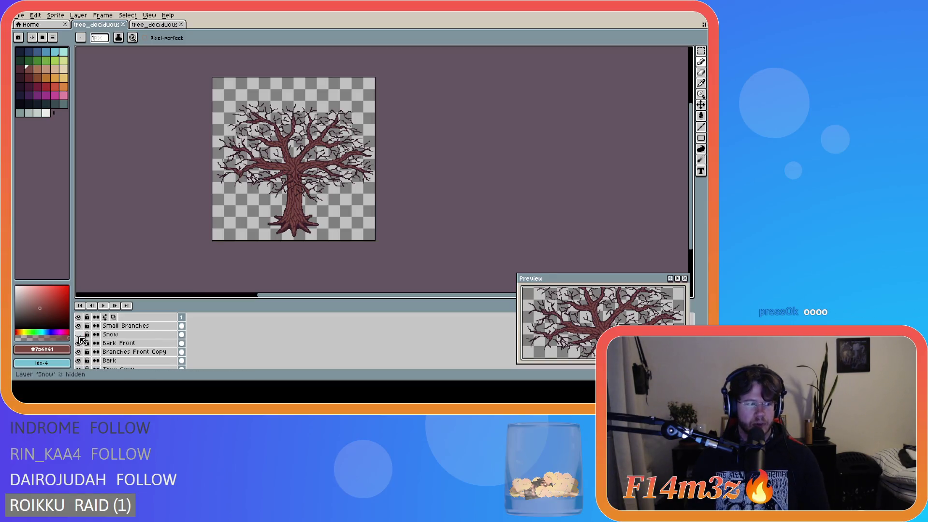
{"action": "left_click", "coordinate": [78, 335]}
{"action": "left_click", "coordinate": [79, 335]}
{"action": "left_click", "coordinate": [79, 335]}
{"action": "left_click", "coordinate": [79, 335]}
{"action": "left_click", "coordinate": [79, 335]}
{"action": "left_click", "coordinate": [79, 335]}
{"action": "left_click", "coordinate": [78, 335]}
{"action": "left_click", "coordinate": [78, 335]}
{"action": "left_click", "coordinate": [79, 335]}
{"action": "left_click", "coordinate": [79, 335]}
{"action": "left_click", "coordinate": [79, 335]}
{"action": "left_click", "coordinate": [79, 335]}
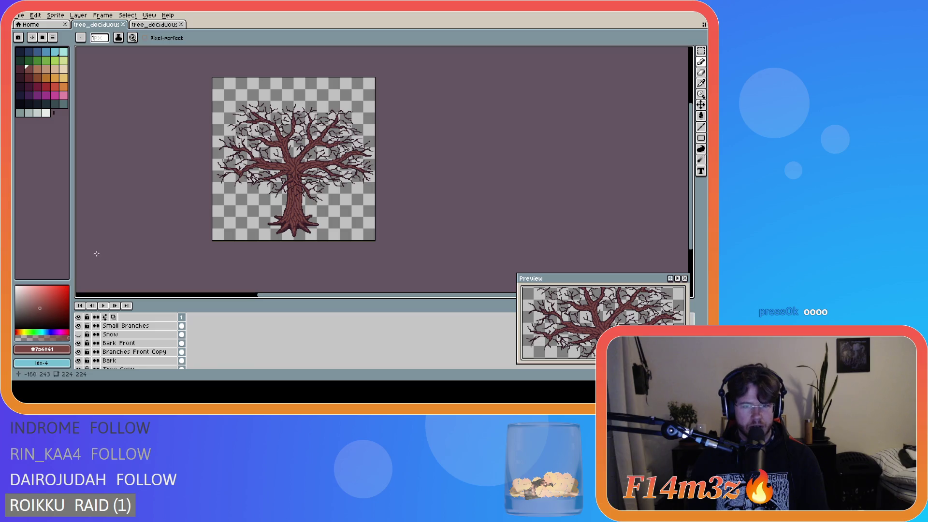
Step: Restore the snow on the medium tree, finishing on the tree_deciduous_large_winter tab
{"action": "left_click", "coordinate": [156, 26]}
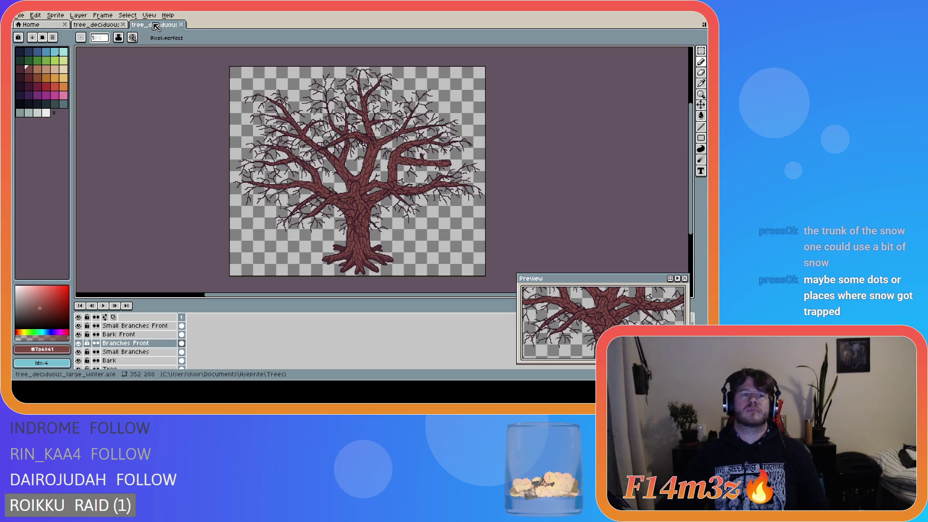
{"action": "left_click", "coordinate": [107, 28]}
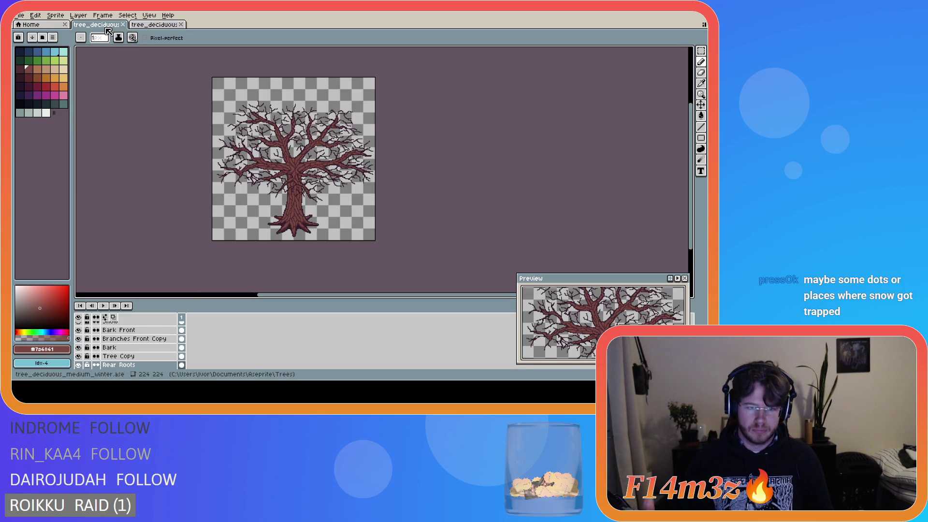
{"action": "scroll", "coordinate": [108, 335], "scroll_direction": "up", "scroll_amount": 2}
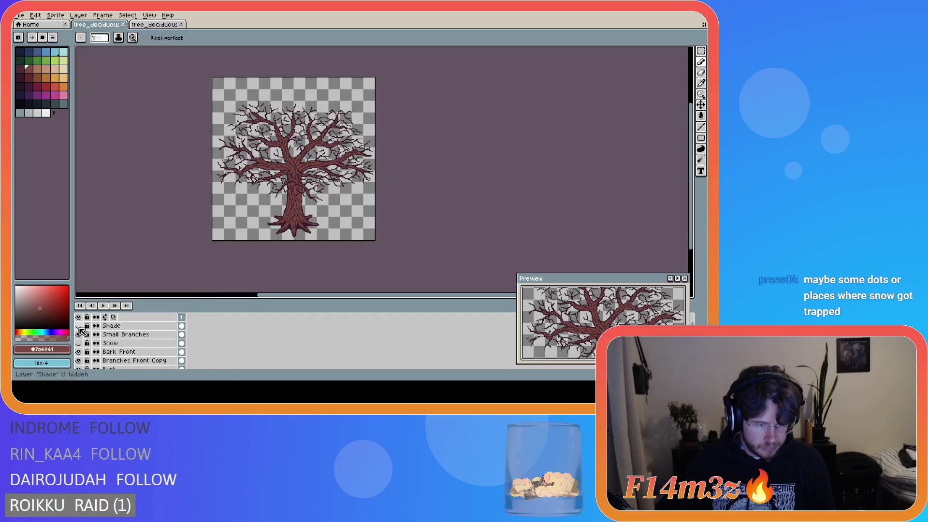
{"action": "left_click", "coordinate": [78, 343]}
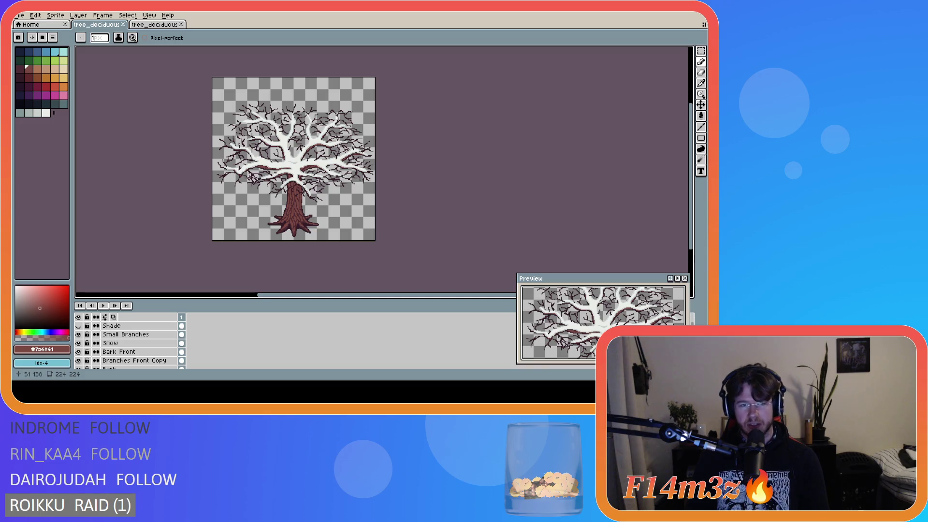
{"action": "left_click", "coordinate": [143, 27]}
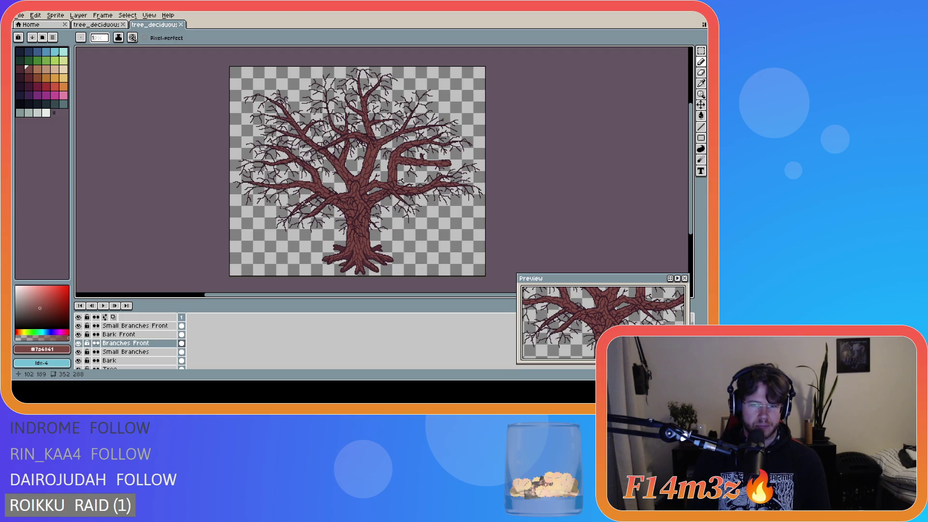
Step: Add a new Layer 1 above the Bark layer with Shift+N and open its Layer Properties
{"action": "scroll", "coordinate": [371, 206], "scroll_direction": "up", "scroll_amount": 5}
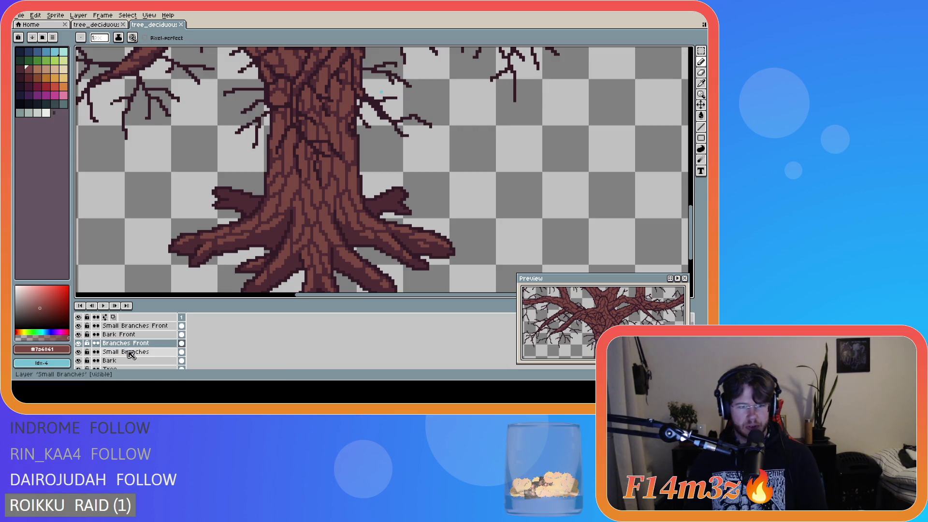
{"action": "left_click", "coordinate": [111, 361]}
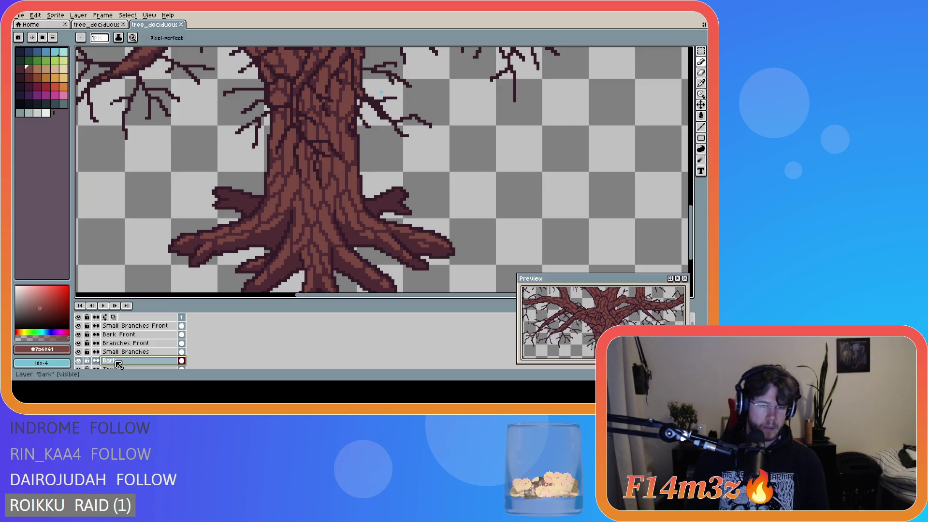
{"action": "key", "text": "shift+n"}
{"action": "scroll", "coordinate": [118, 363], "scroll_direction": "down", "scroll_amount": 1}
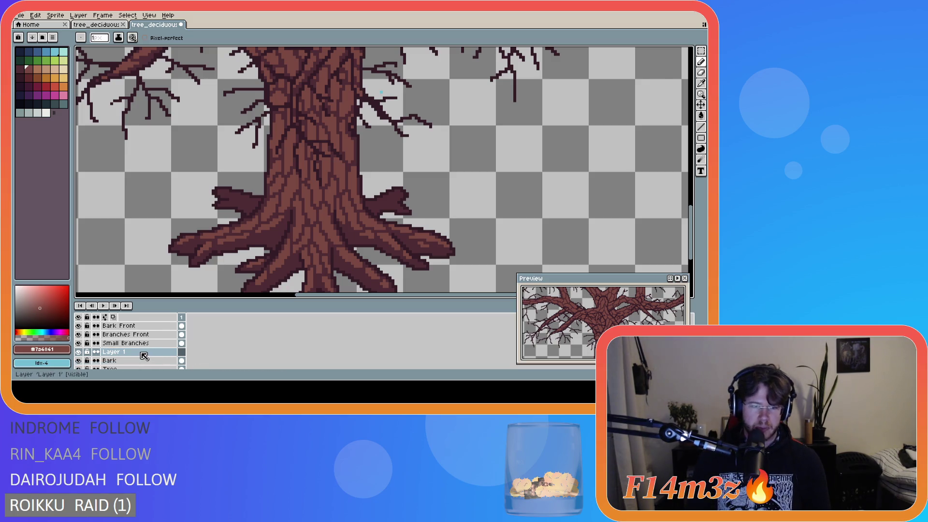
{"action": "scroll", "coordinate": [242, 231], "scroll_direction": "down", "scroll_amount": 4}
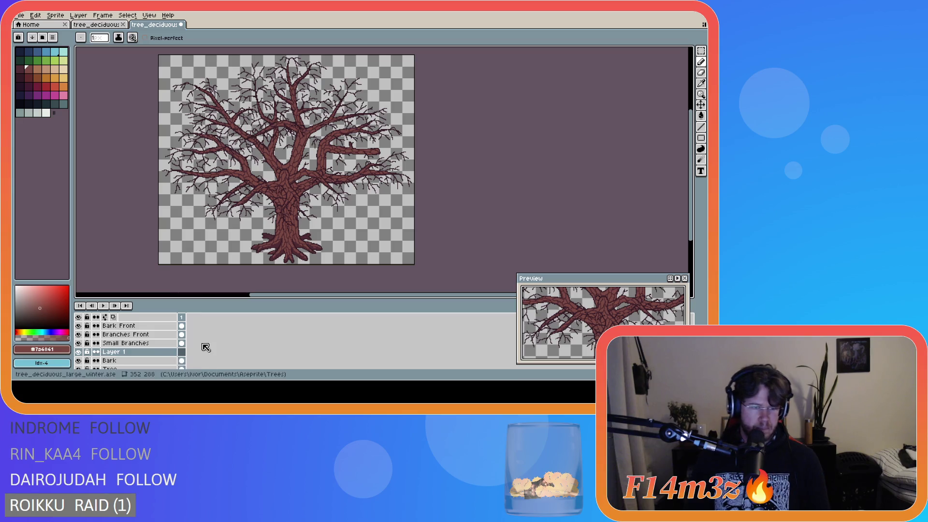
{"action": "double_click", "coordinate": [127, 352]}
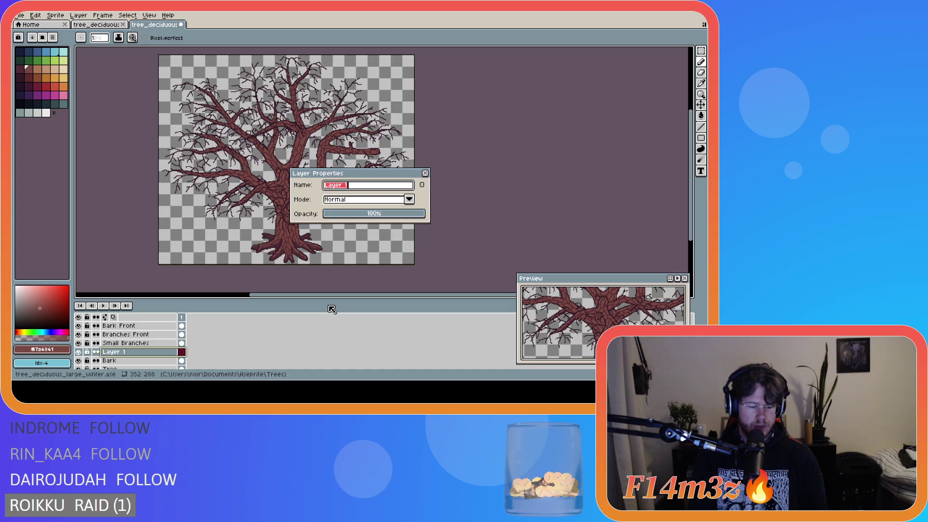
Step: Name the new layer Rear Roots Bark and drag it below the Tree layer
{"action": "type", "text": "R"}
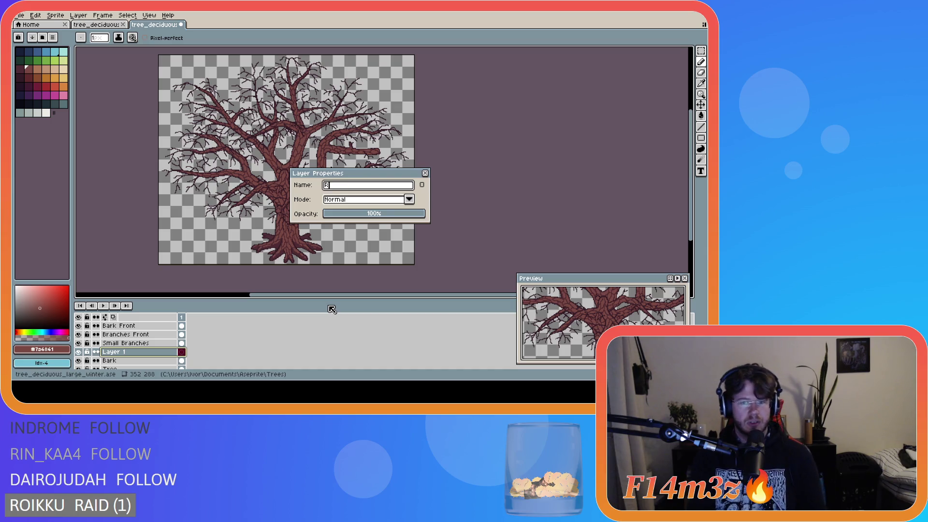
{"action": "type", "text": "ear Roots Bark"}
{"action": "key", "text": "Return"}
{"action": "scroll", "coordinate": [294, 326], "scroll_direction": "down", "scroll_amount": 3}
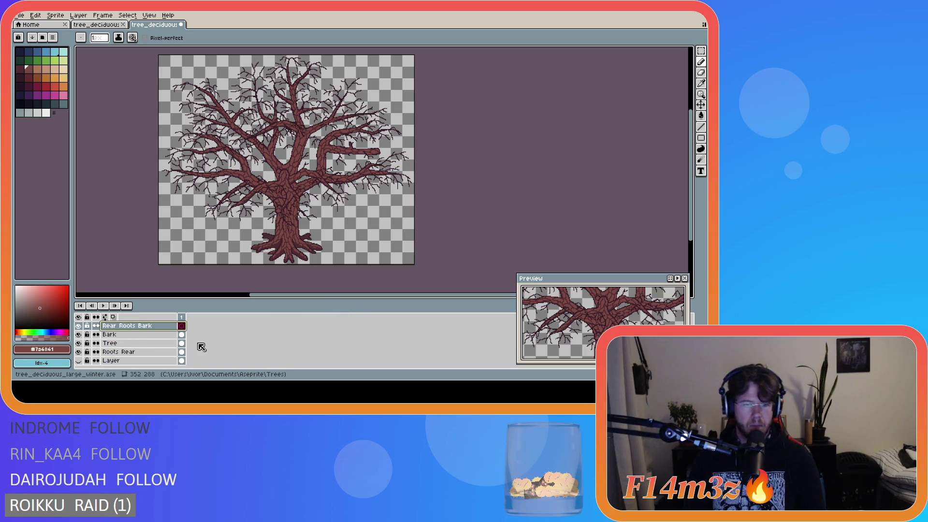
{"action": "left_click_drag", "start_coordinate": [128, 332], "coordinate": [131, 348]}
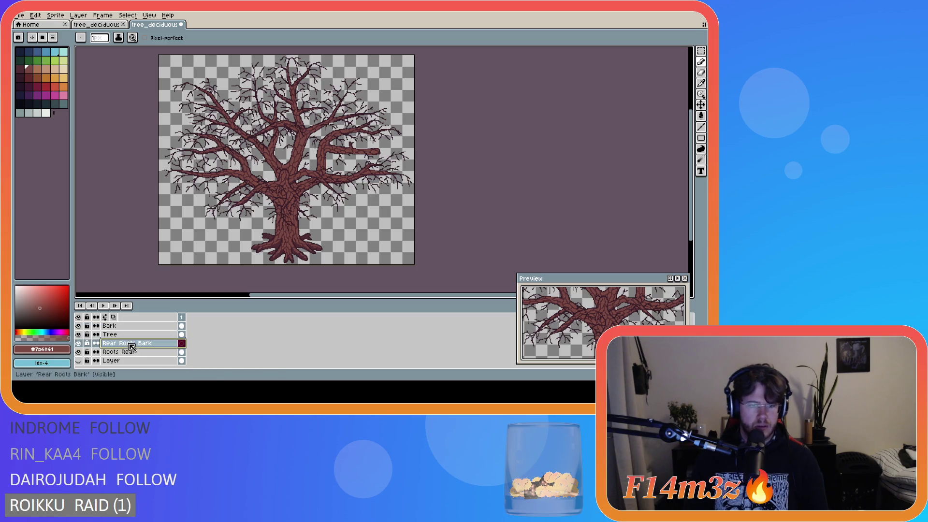
Step: Correct the layer name to Roots Rear Bark in Layer Properties
{"action": "double_click", "coordinate": [128, 345]}
{"action": "left_click", "coordinate": [359, 188]}
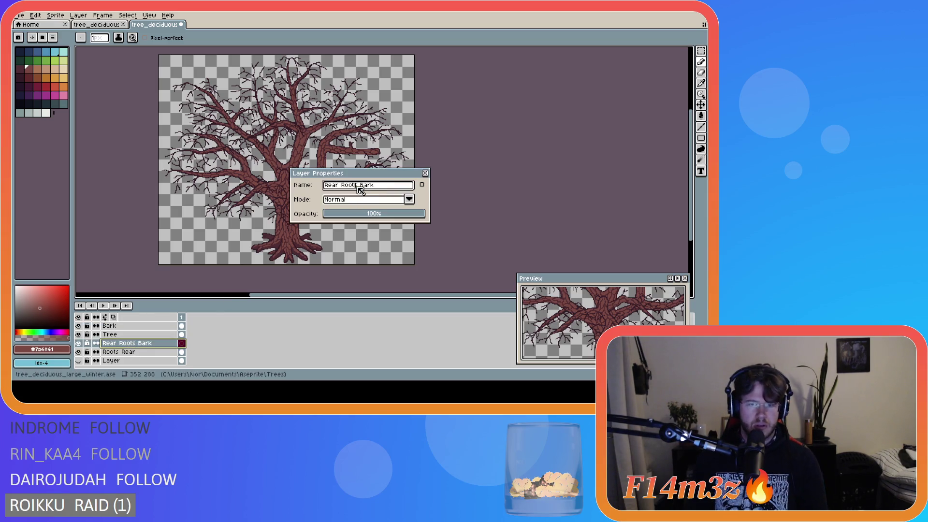
{"action": "left_click_drag", "start_coordinate": [340, 186], "coordinate": [324, 186]}
{"action": "key", "text": "BackSpace"}
{"action": "type", "text": "Rear"}
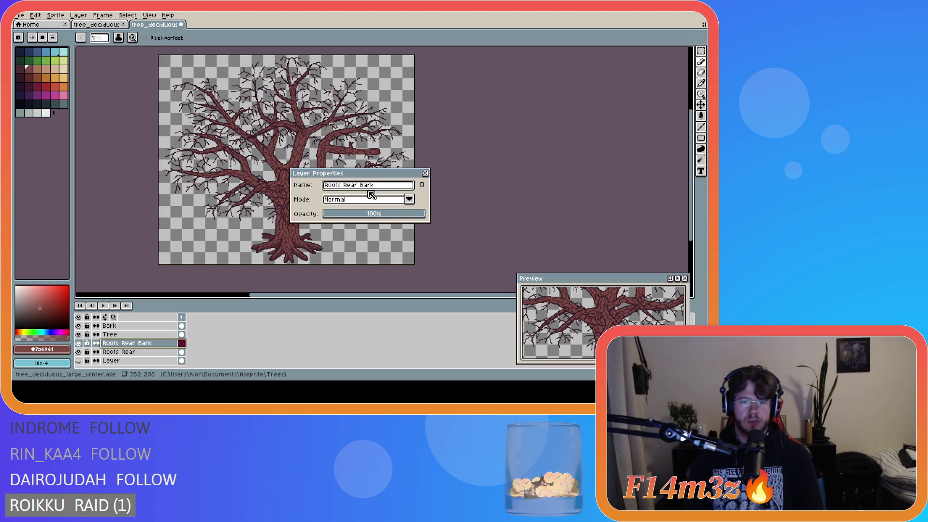
{"action": "key", "text": "Return"}
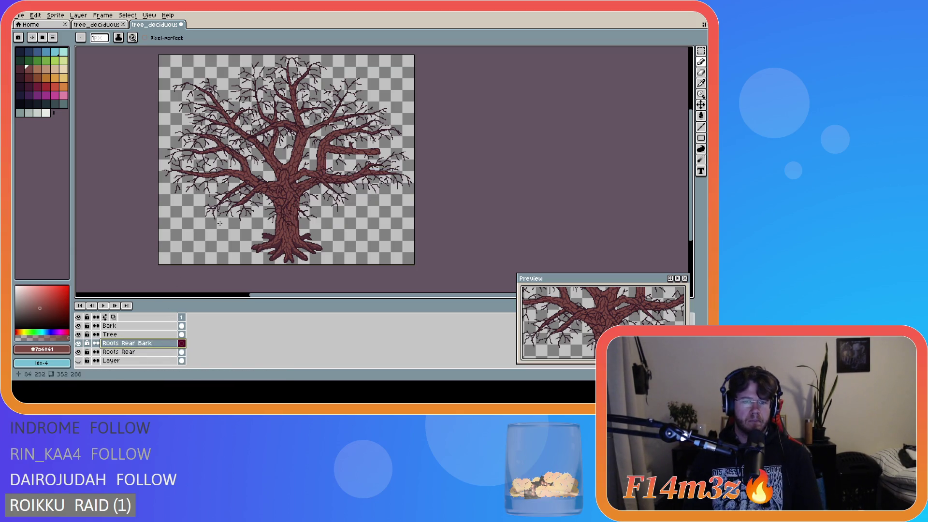
{"action": "scroll", "coordinate": [220, 223], "scroll_direction": "up", "scroll_amount": 2}
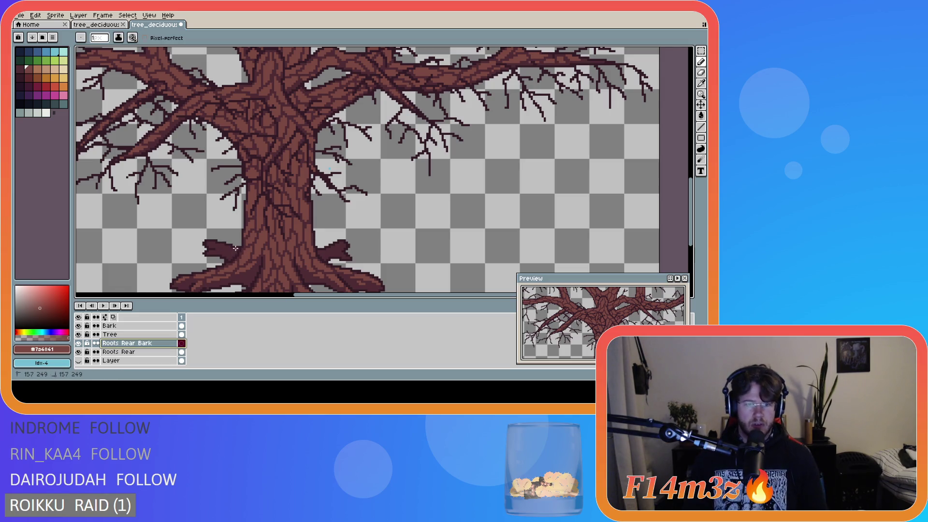
Step: Pencil dark bark grain lines onto the left and right rear roots on Roots Rear Bark
{"action": "left_click", "coordinate": [230, 248]}
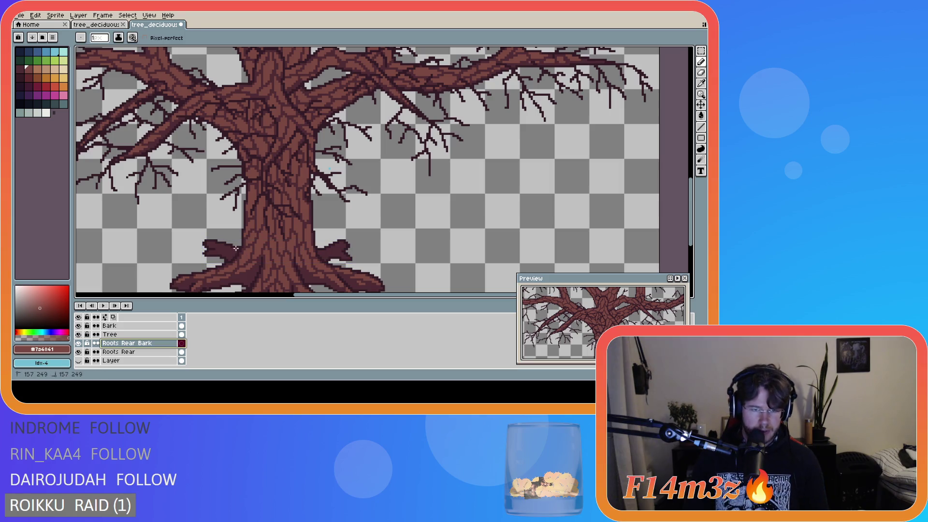
{"action": "left_click_drag", "start_coordinate": [225, 246], "coordinate": [230, 249]}
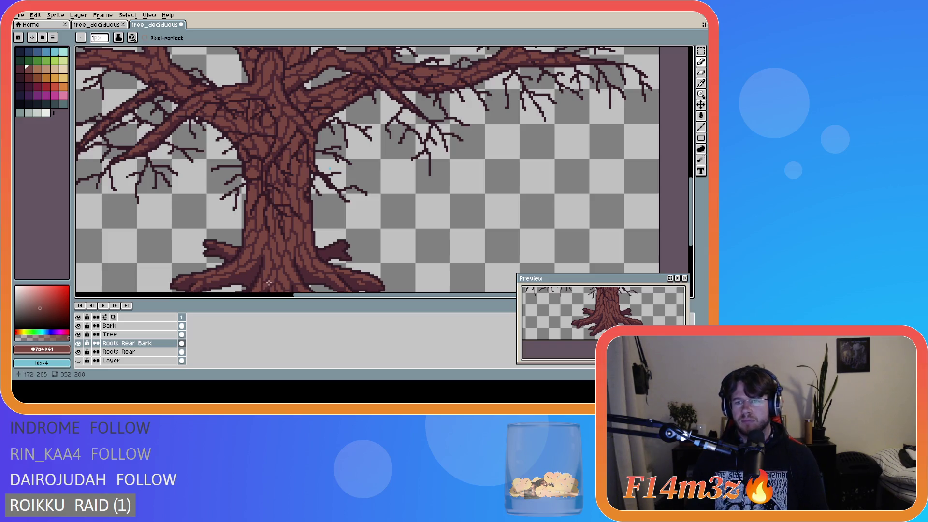
{"action": "key", "text": "ctrl"}
{"action": "key", "text": "ctrl"}
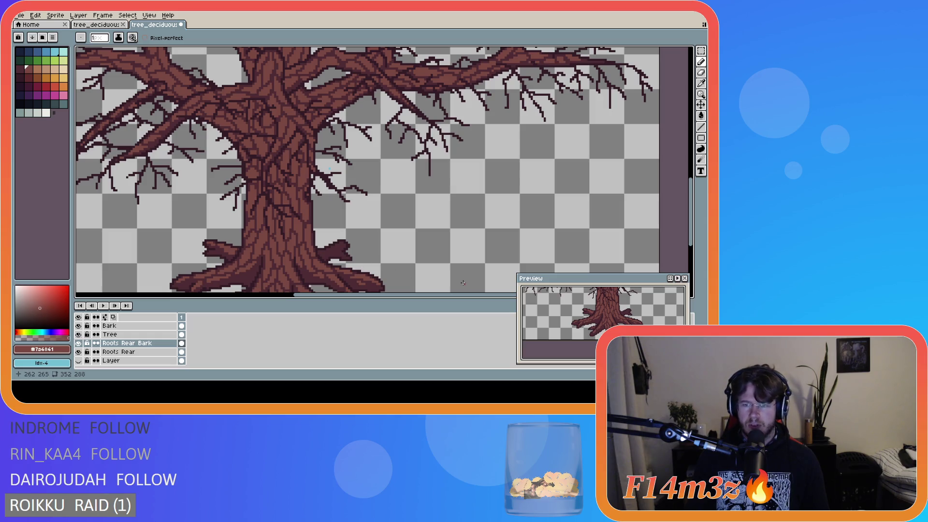
{"action": "scroll", "coordinate": [371, 277], "scroll_direction": "up", "scroll_amount": 2}
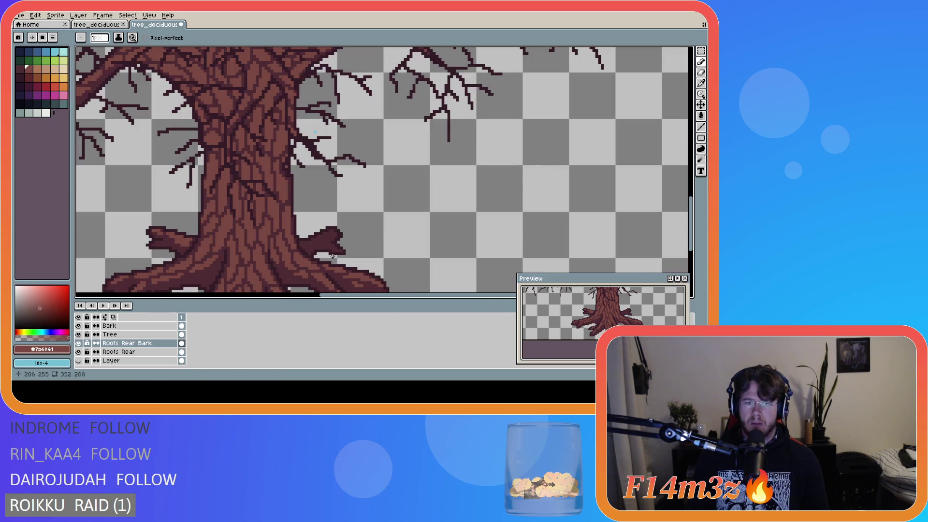
{"action": "left_click_drag", "start_coordinate": [299, 241], "coordinate": [322, 234]}
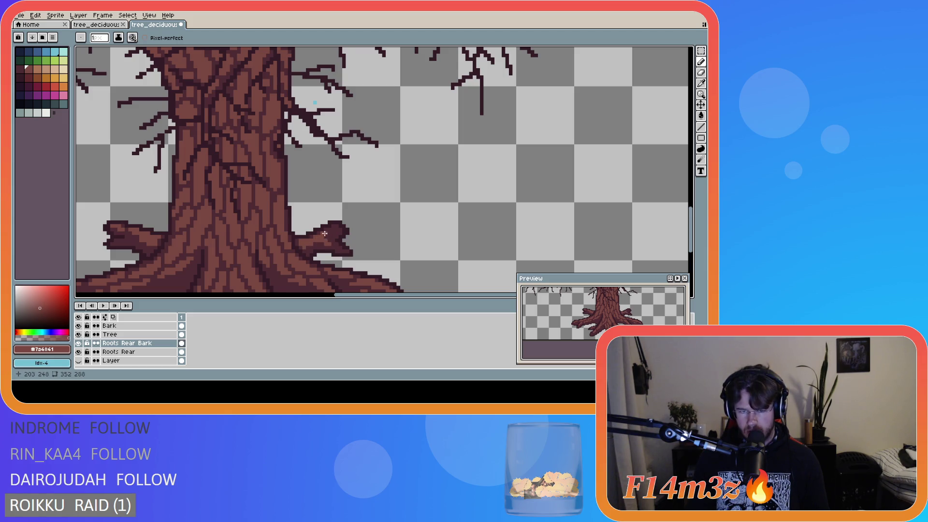
{"action": "left_click_drag", "start_coordinate": [331, 230], "coordinate": [335, 230]}
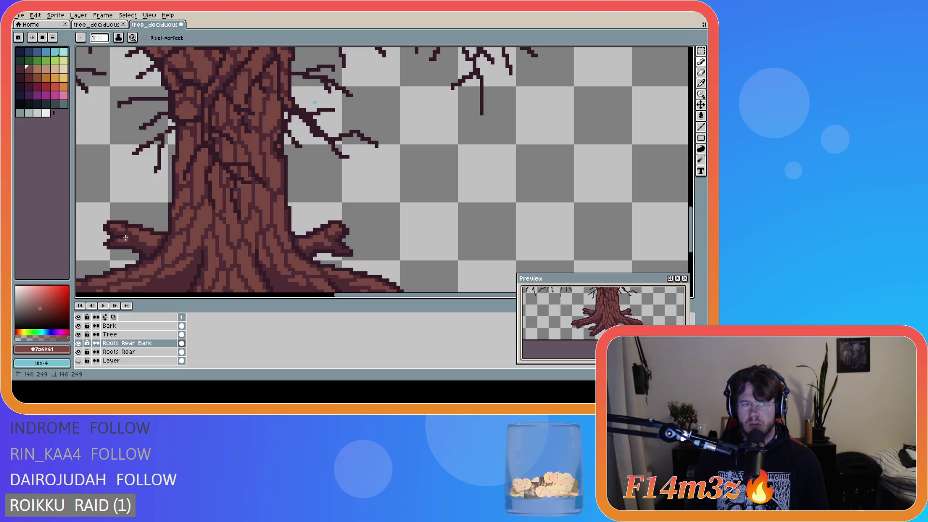
{"action": "key", "text": "e"}
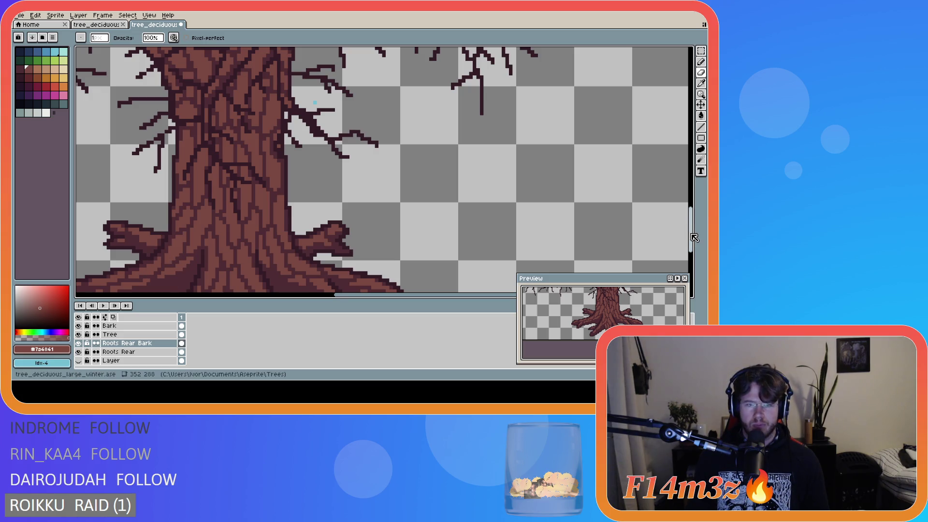
Step: Hide the Roots Rear Bark layer and select the Tree layer for editing
{"action": "left_click_drag", "start_coordinate": [694, 237], "coordinate": [694, 252]}
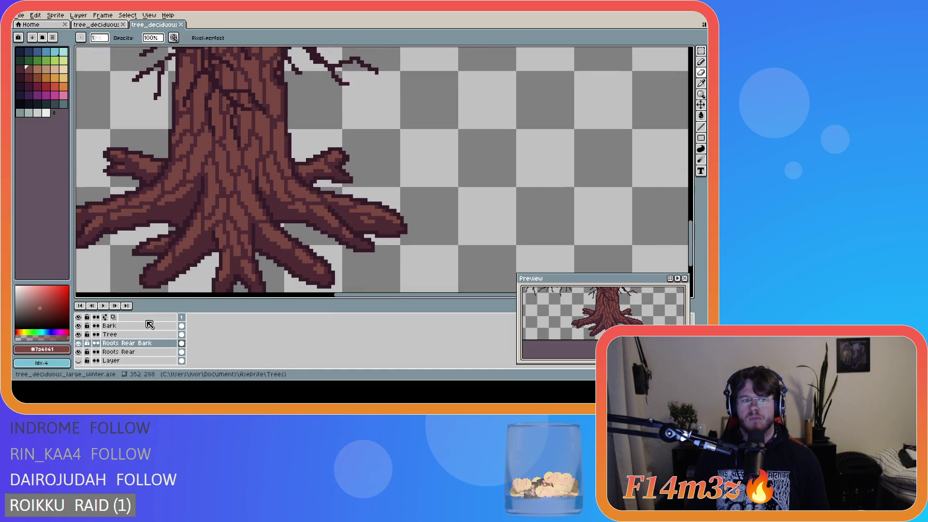
{"action": "left_click", "coordinate": [78, 343]}
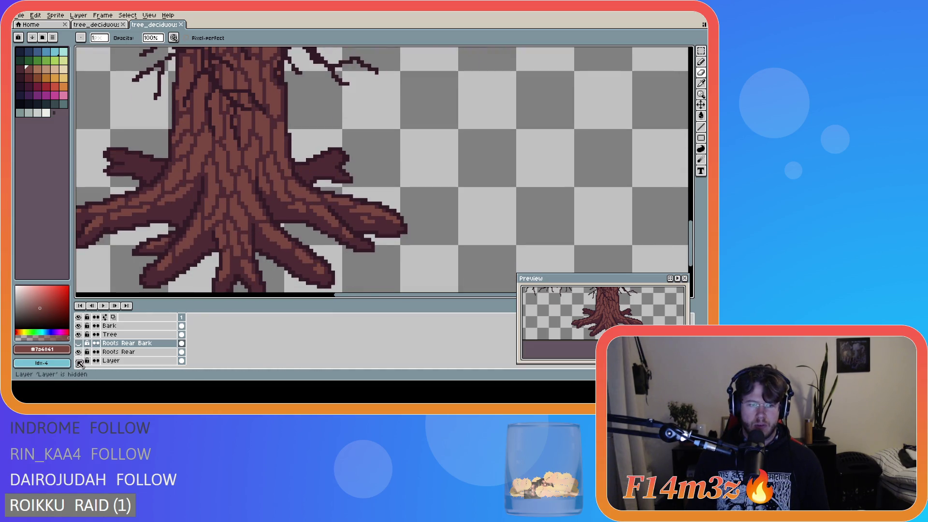
{"action": "left_click", "coordinate": [78, 334]}
{"action": "left_click", "coordinate": [78, 334]}
{"action": "left_click", "coordinate": [110, 334]}
Step: Sample the roots' dark outline colour and add dark pixels along the trunk edge
{"action": "key", "text": "i"}
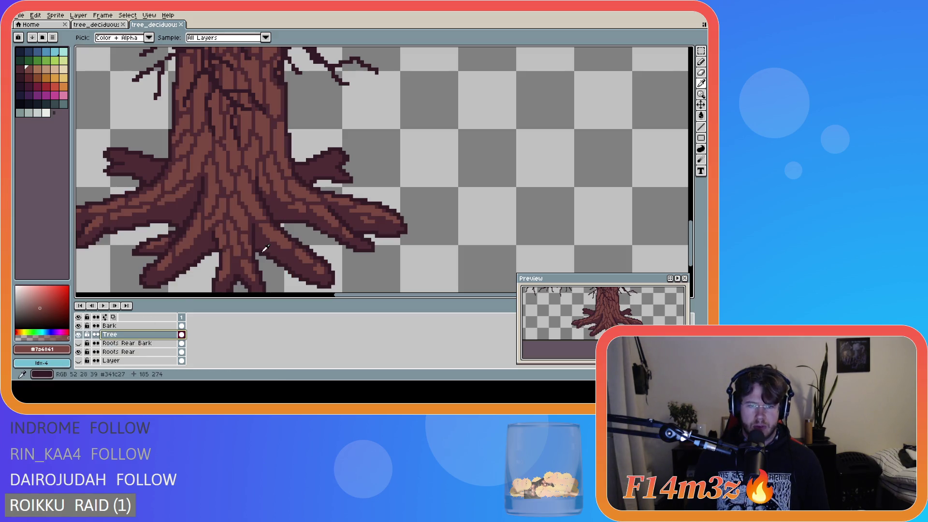
{"action": "left_click", "coordinate": [265, 248]}
{"action": "key", "text": "b"}
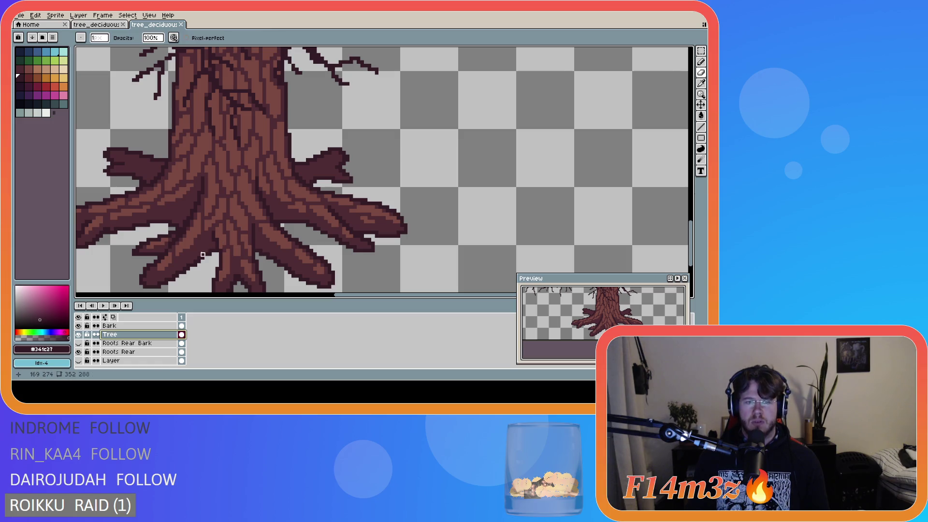
{"action": "left_click_drag", "start_coordinate": [209, 252], "coordinate": [197, 261]}
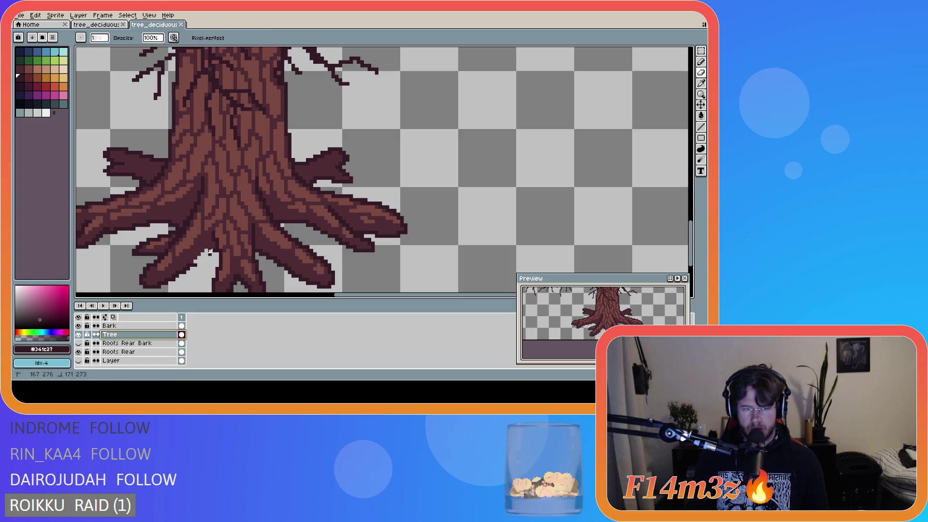
{"action": "key", "text": "e"}
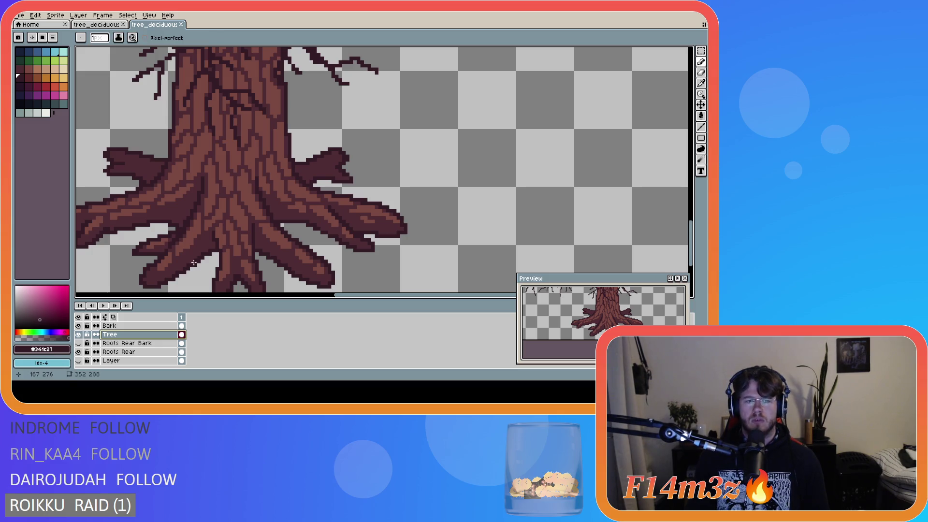
{"action": "left_click", "coordinate": [212, 246]}
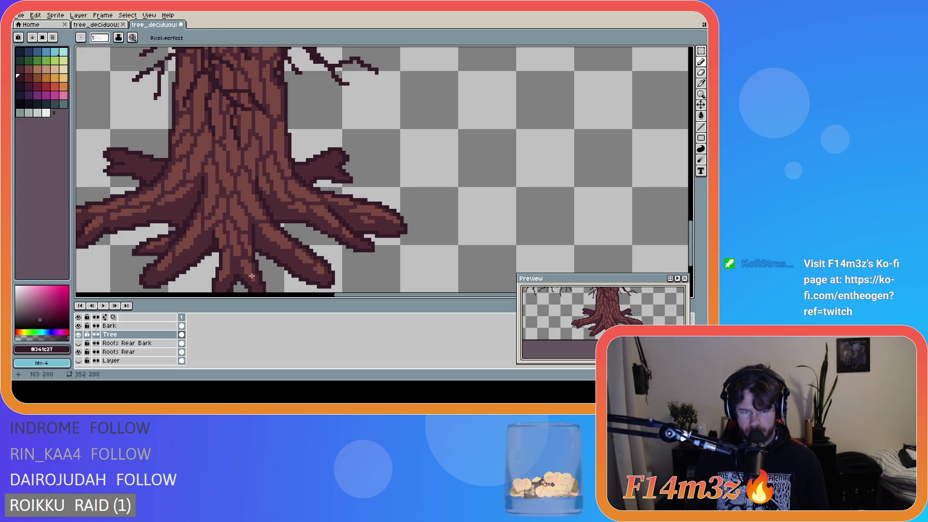
{"action": "left_click_drag", "start_coordinate": [233, 226], "coordinate": [255, 248]}
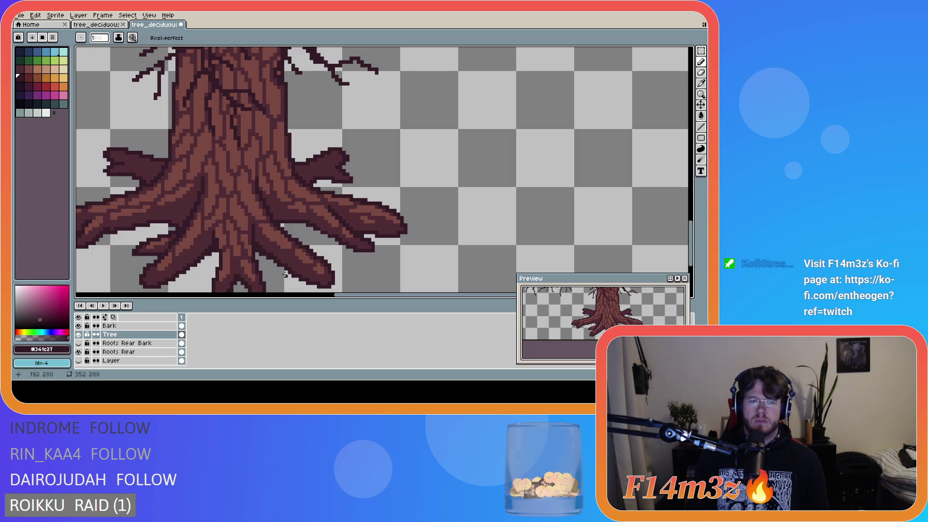
Step: Draw dark strokes along the root edges near the trunk base and save the file
{"action": "key", "text": "v"}
{"action": "key", "text": "e"}
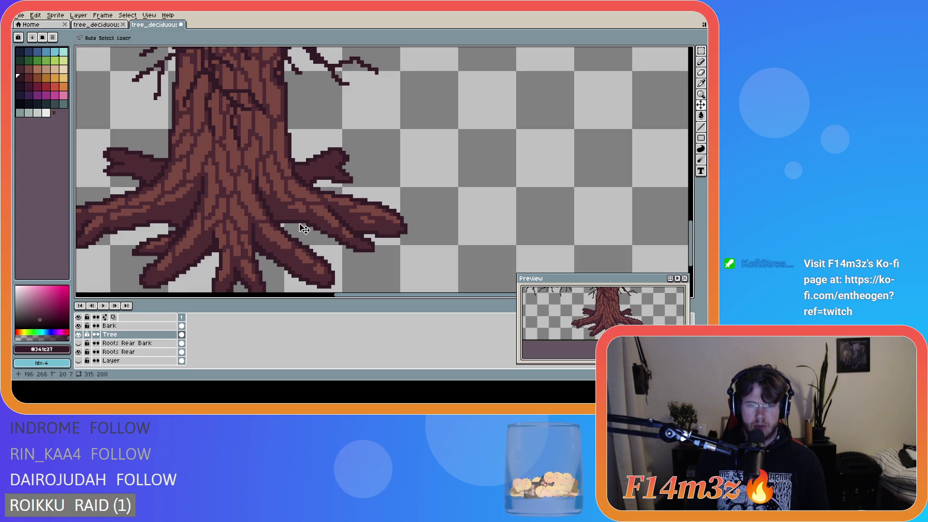
{"action": "mouse_move", "coordinate": [308, 222]}
{"action": "left_mouse_down"}
{"action": "mouse_move", "coordinate": [265, 203]}
{"action": "mouse_move", "coordinate": [278, 216]}
{"action": "mouse_move", "coordinate": [217, 238]}
{"action": "left_mouse_up"}
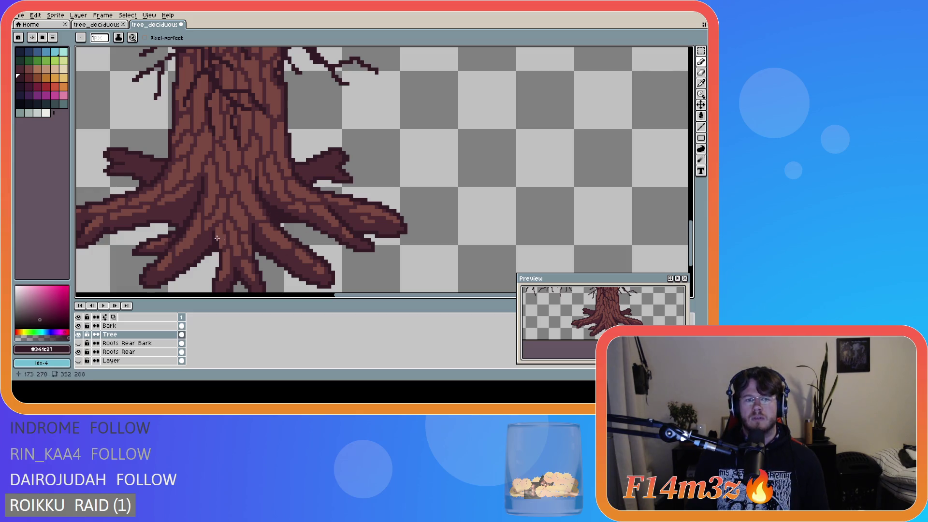
{"action": "mouse_move", "coordinate": [157, 218]}
{"action": "left_mouse_down"}
{"action": "mouse_move", "coordinate": [195, 202]}
{"action": "mouse_move", "coordinate": [170, 218]}
{"action": "mouse_move", "coordinate": [187, 219]}
{"action": "left_mouse_up"}
{"action": "key", "text": "ctrl+s"}
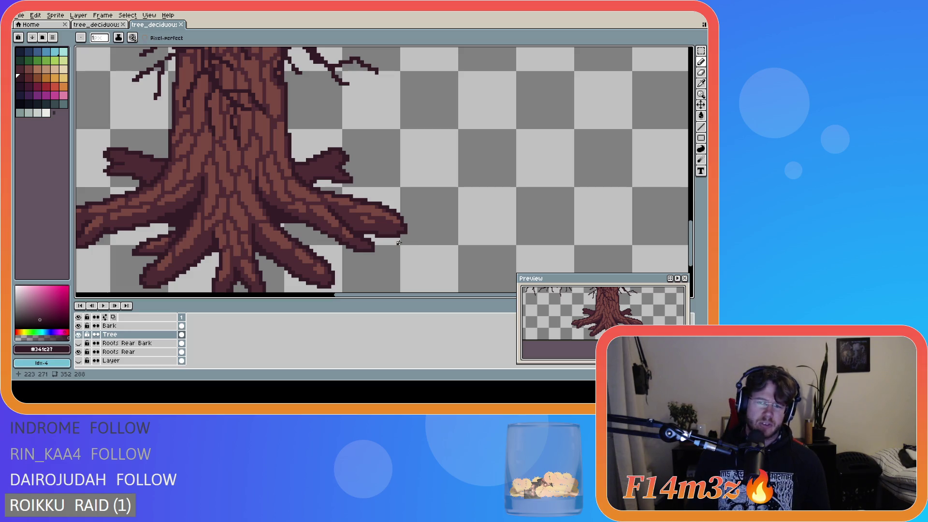
Step: Erase dark outline pixels along the underside of the right root's tip
{"action": "scroll", "coordinate": [394, 242], "scroll_direction": "down", "scroll_amount": 2}
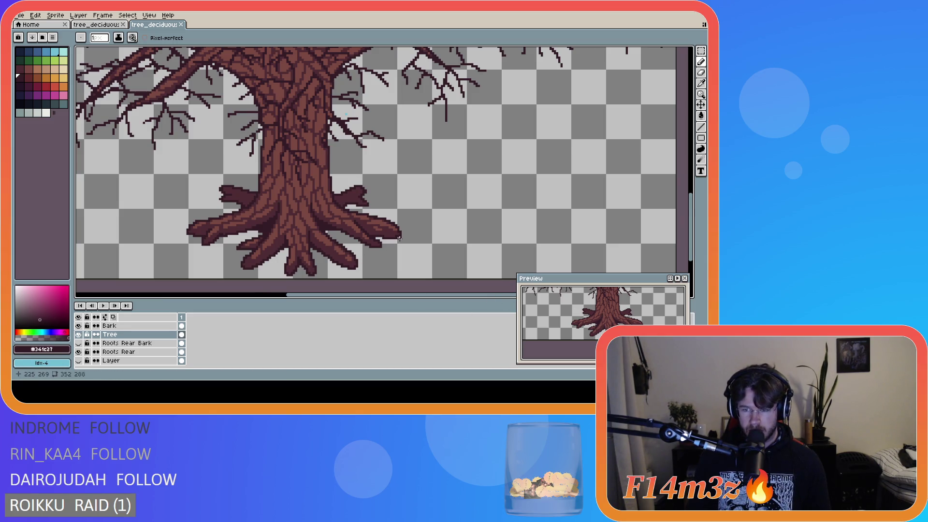
{"action": "scroll", "coordinate": [399, 237], "scroll_direction": "up", "scroll_amount": 3}
{"action": "scroll", "coordinate": [382, 247], "scroll_direction": "up", "scroll_amount": 1}
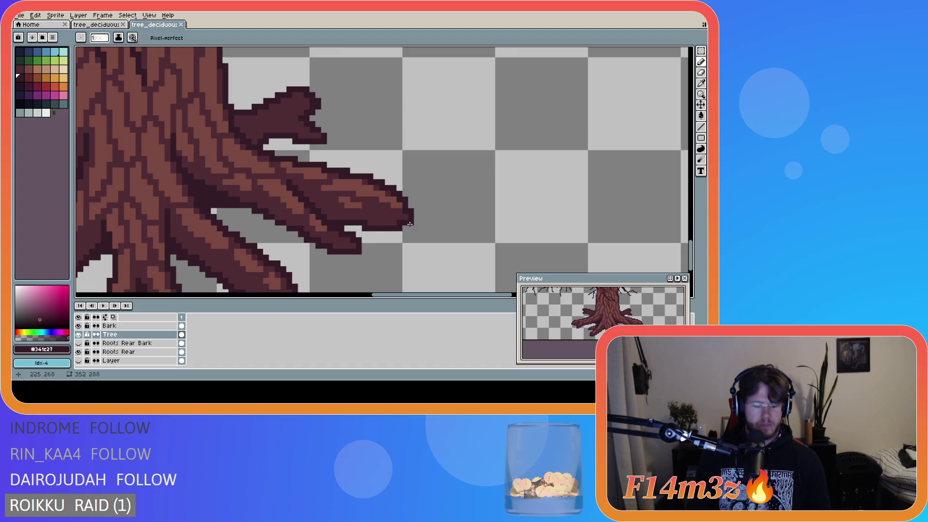
{"action": "key", "text": "l"}
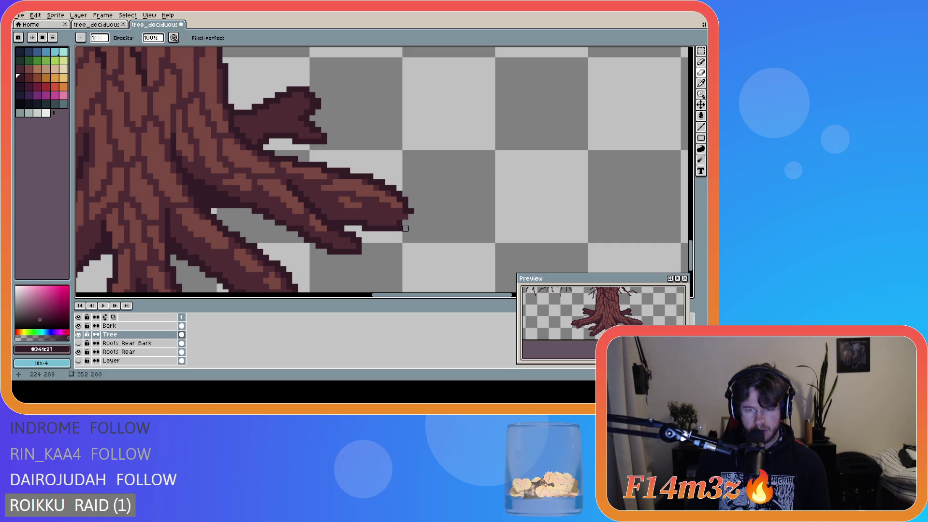
{"action": "left_click_drag", "start_coordinate": [399, 228], "coordinate": [379, 228]}
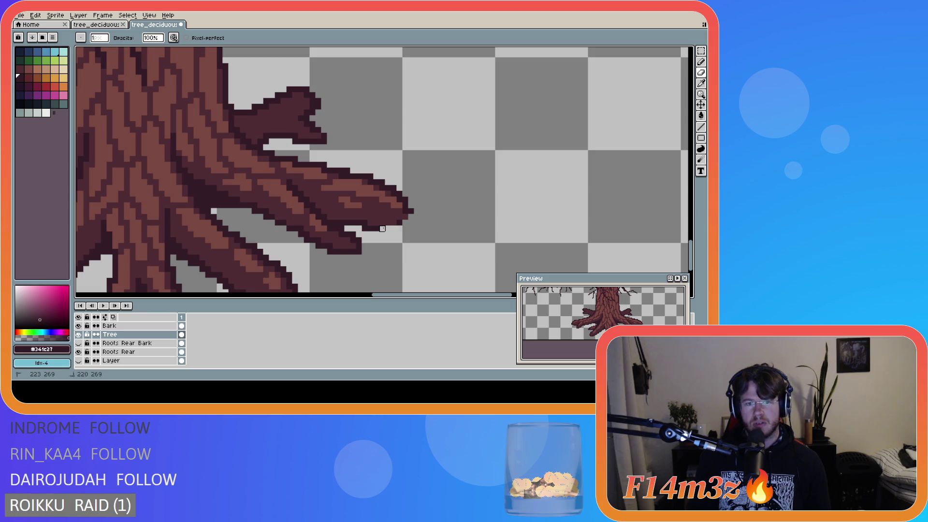
{"action": "left_click", "coordinate": [377, 229]}
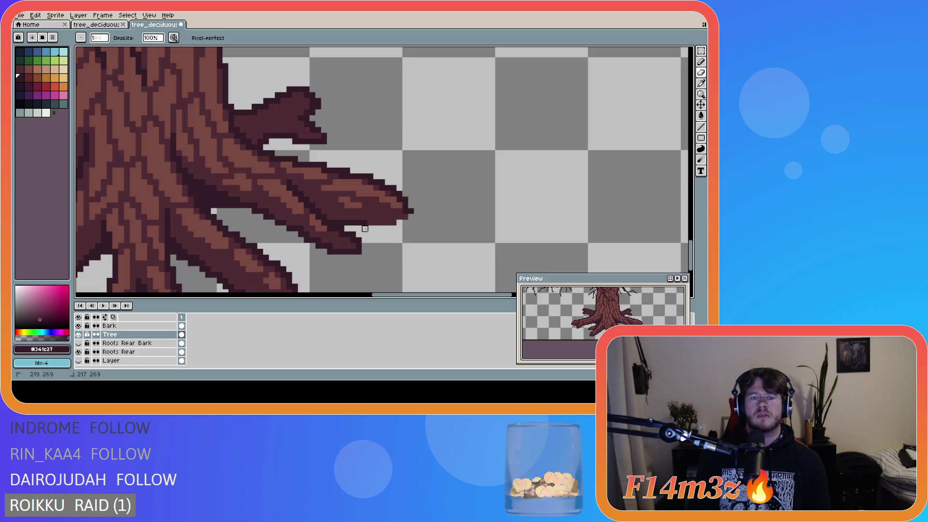
{"action": "mouse_move", "coordinate": [365, 229]}
{"action": "left_mouse_down"}
{"action": "mouse_move", "coordinate": [336, 223]}
{"action": "mouse_move", "coordinate": [353, 229]}
{"action": "left_mouse_up"}
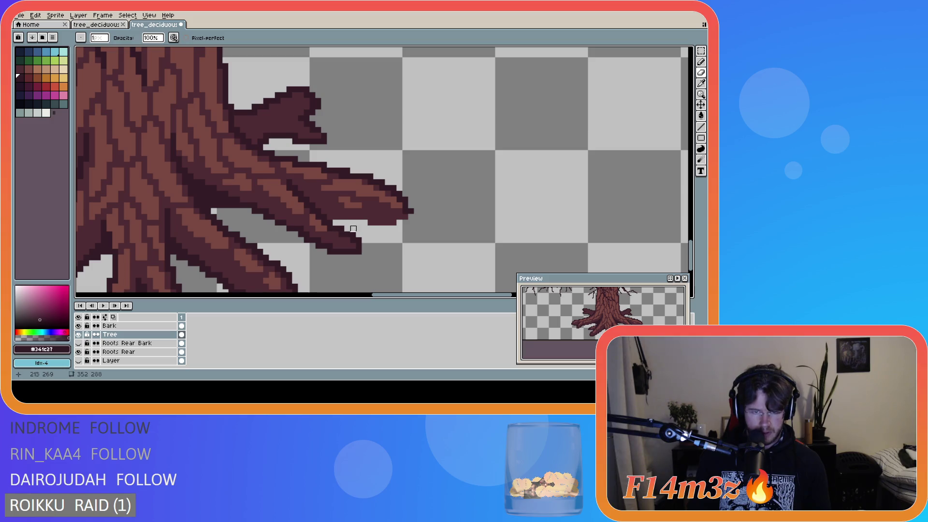
Step: Undo and redo recent right root tip edits to compare, keeping the erasure
{"action": "key", "text": "b"}
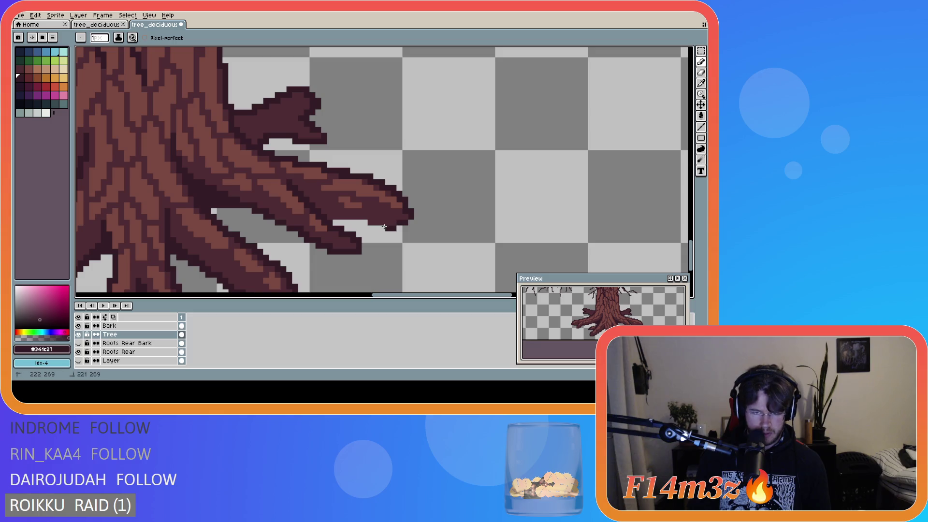
{"action": "key", "text": "v"}
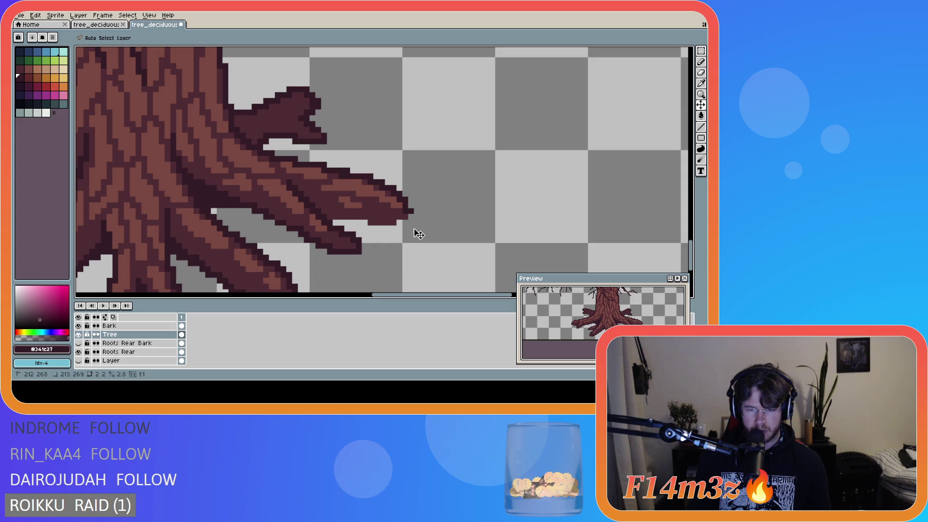
{"action": "key", "text": "b"}
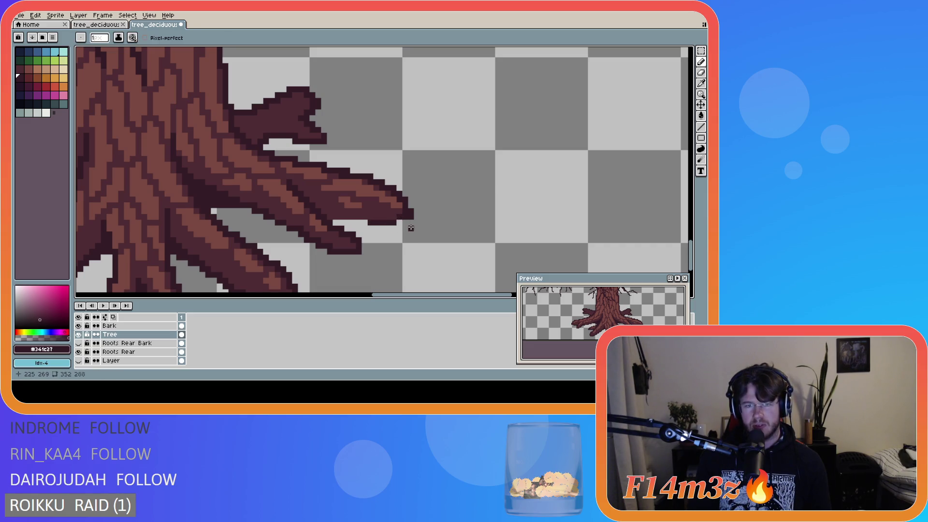
{"action": "key", "text": "e"}
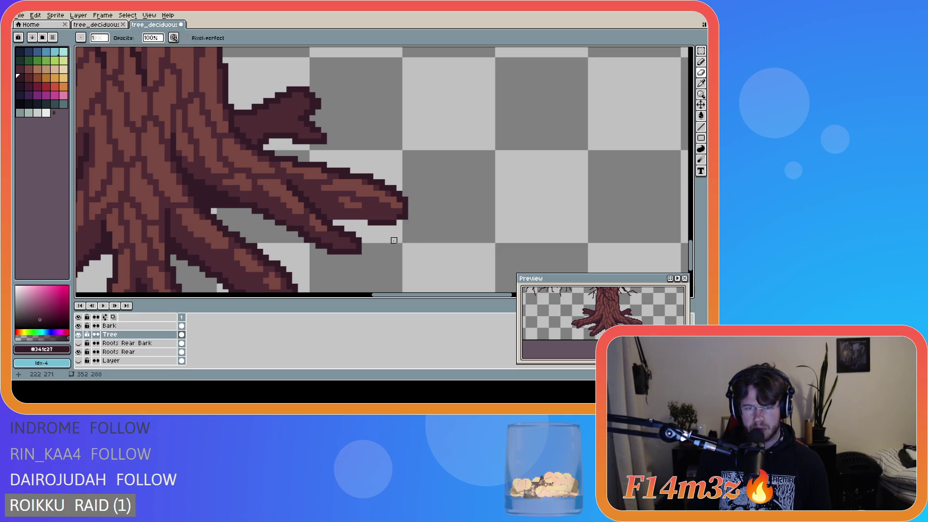
{"action": "key", "text": "v"}
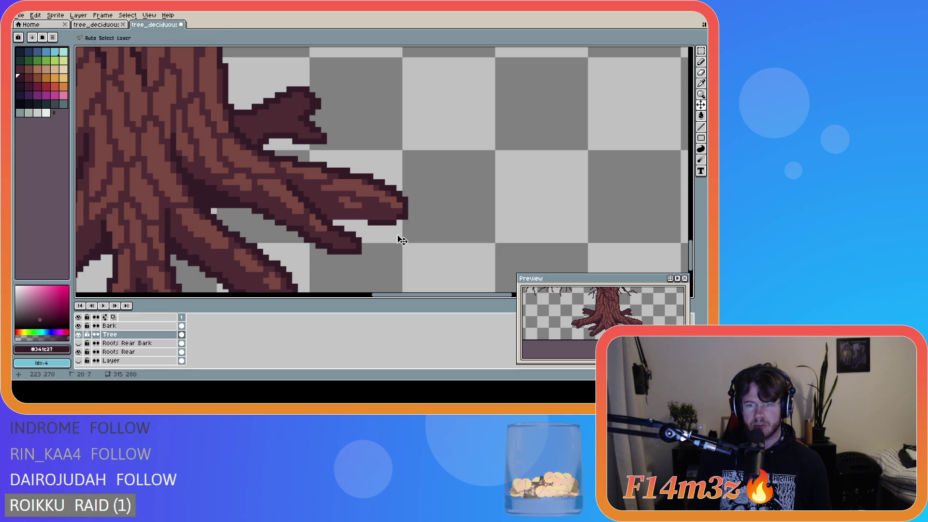
{"action": "key", "text": "ctrl+z"}
{"action": "key", "text": "ctrl+z"}
{"action": "key", "text": "ctrl+z"}
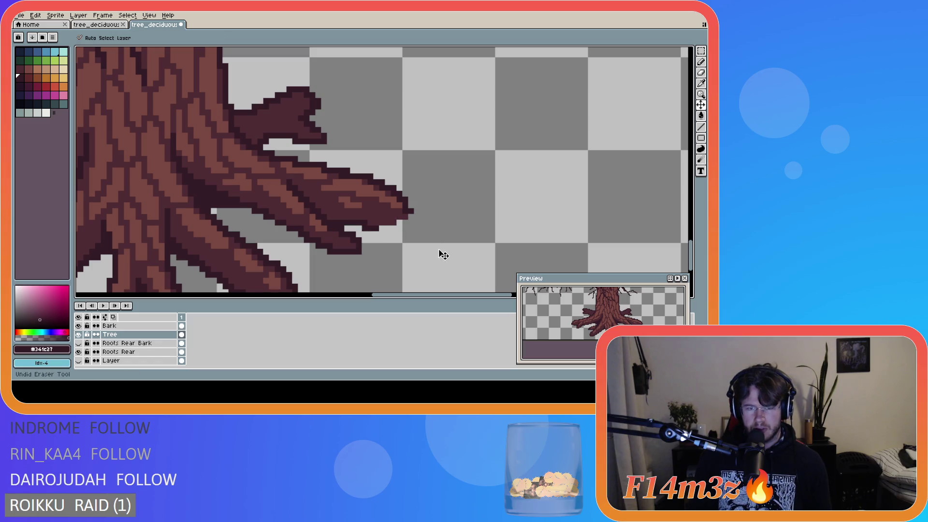
{"action": "key", "text": "ctrl+z"}
{"action": "key", "text": "ctrl+z"}
{"action": "key", "text": "e"}
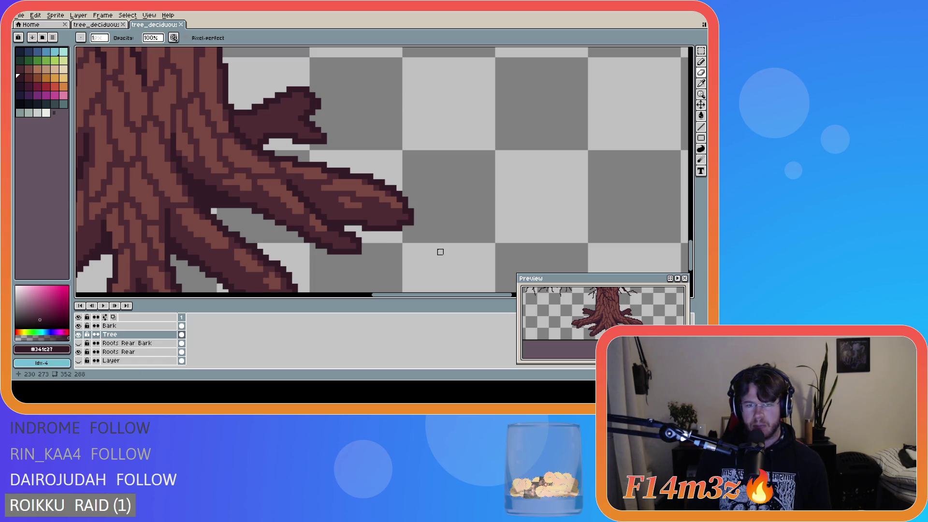
{"action": "key", "text": "ctrl+z"}
{"action": "key", "text": "v"}
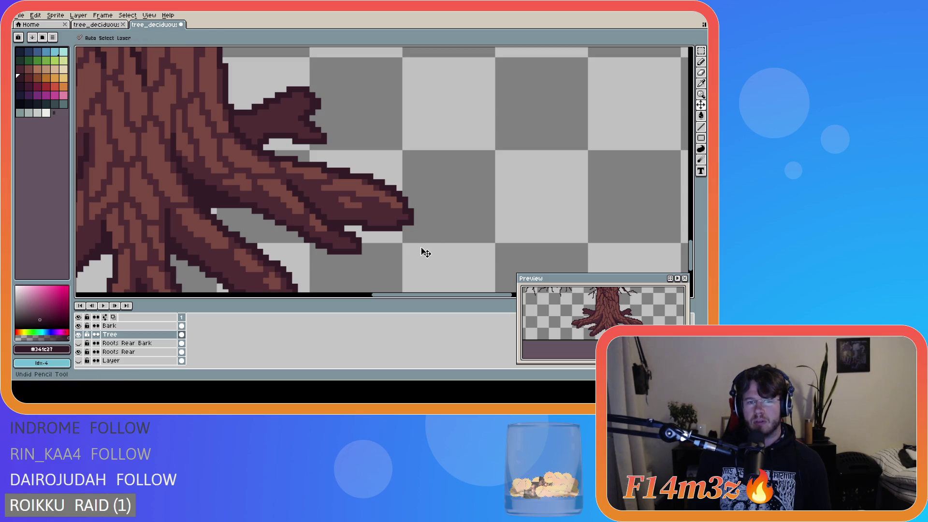
{"action": "key", "text": "e"}
{"action": "key", "text": "ctrl+y"}
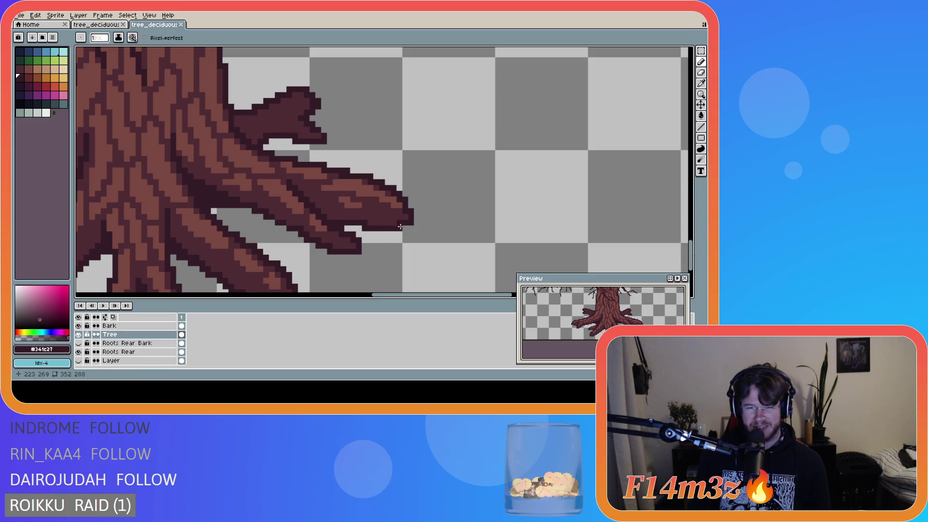
Step: Paint dark pixels along the root tip's lower edge, undoing a stray extra stroke
{"action": "mouse_move", "coordinate": [372, 221]}
{"action": "left_mouse_down"}
{"action": "mouse_move", "coordinate": [314, 203]}
{"action": "mouse_move", "coordinate": [339, 217]}
{"action": "left_mouse_up"}
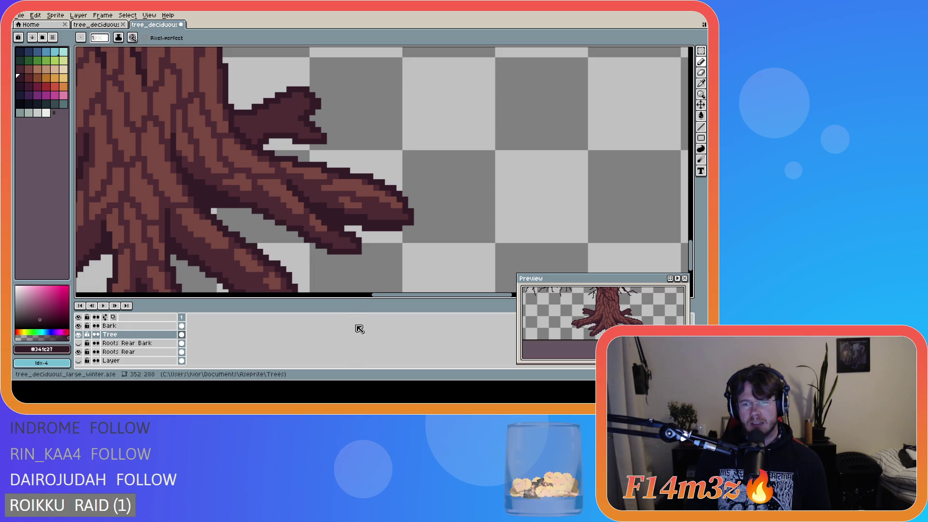
{"action": "mouse_move", "coordinate": [376, 297]}
{"action": "left_mouse_down"}
{"action": "mouse_move", "coordinate": [500, 232]}
{"action": "mouse_move", "coordinate": [488, 221]}
{"action": "left_mouse_up"}
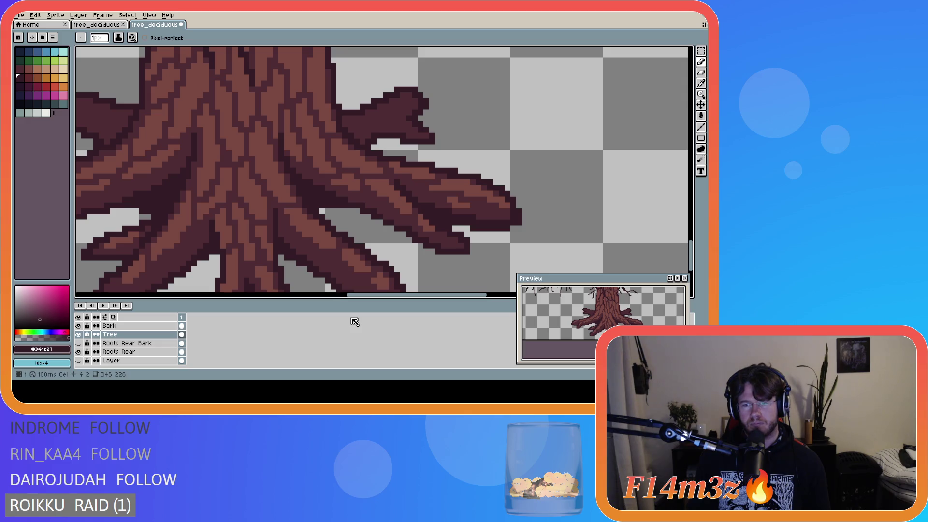
{"action": "key", "text": "ctrl+z"}
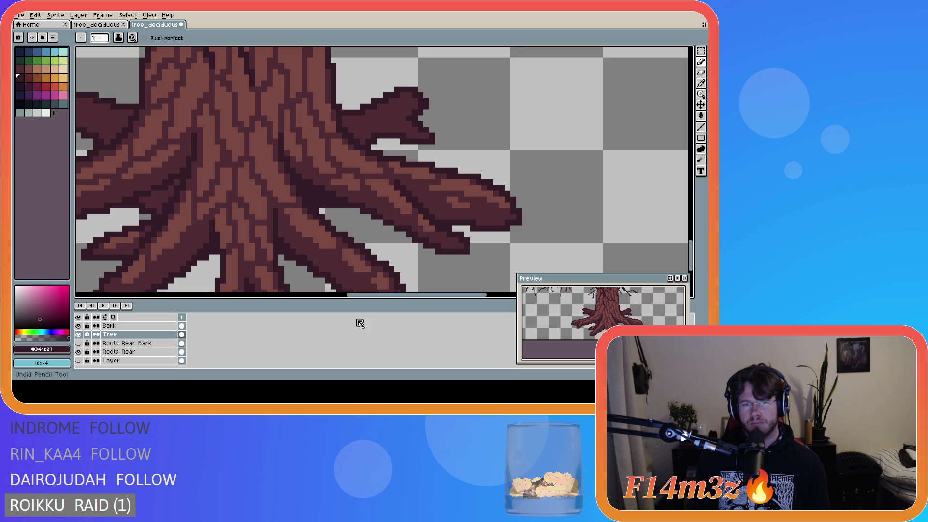
{"action": "left_click_drag", "start_coordinate": [439, 297], "coordinate": [449, 302]}
{"action": "scroll", "coordinate": [448, 279], "scroll_direction": "right", "scroll_amount": 2}
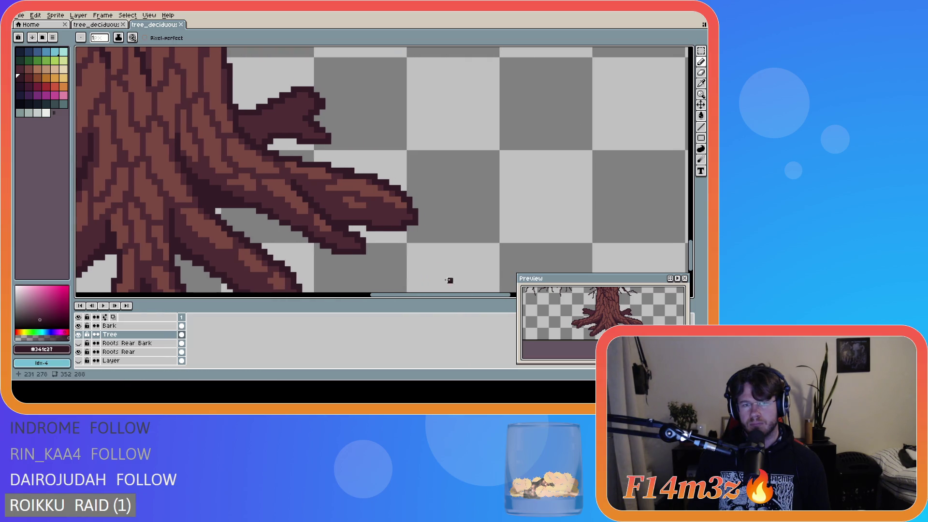
{"action": "scroll", "coordinate": [448, 279], "scroll_direction": "up", "scroll_amount": 2}
Step: Erase dark pixels along the root tip's right edge, then restore them with undo
{"action": "key", "text": "e"}
{"action": "left_click", "coordinate": [418, 211]}
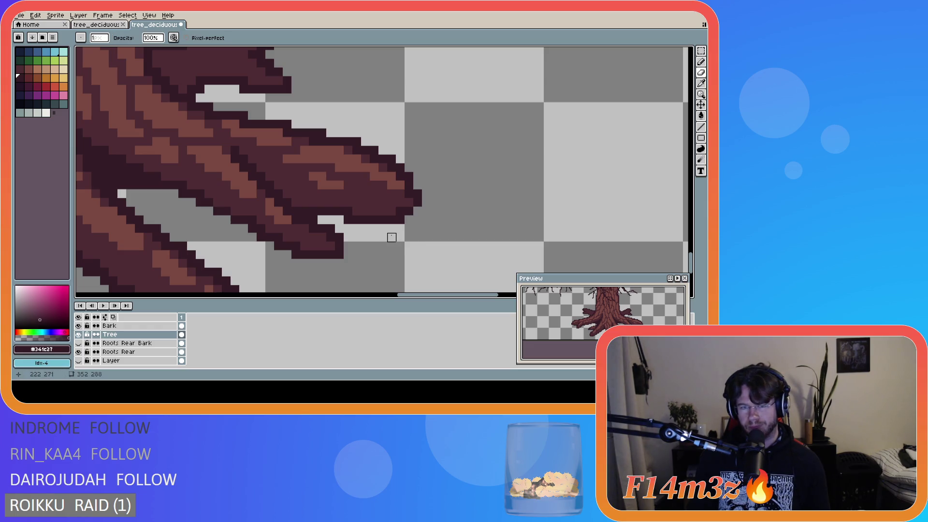
{"action": "left_click_drag", "start_coordinate": [418, 211], "coordinate": [417, 193]}
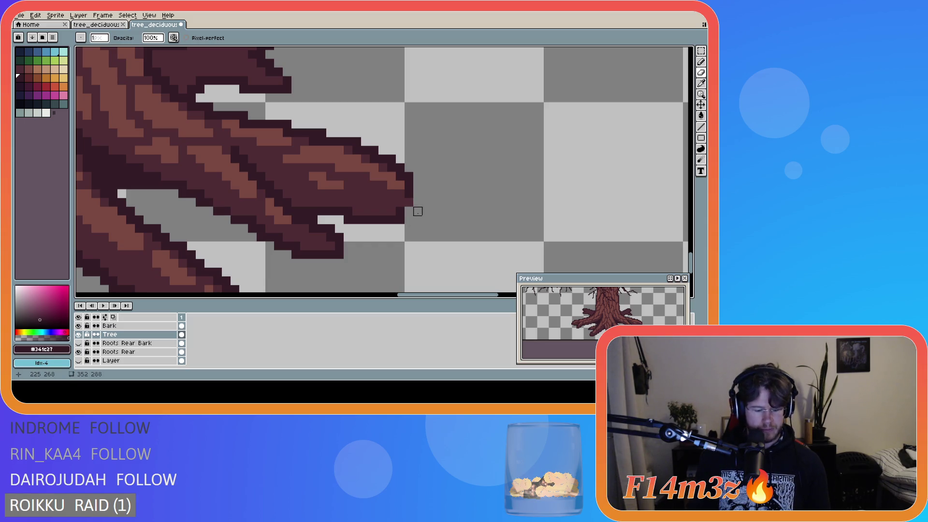
{"action": "key", "text": "b"}
{"action": "key", "text": "b"}
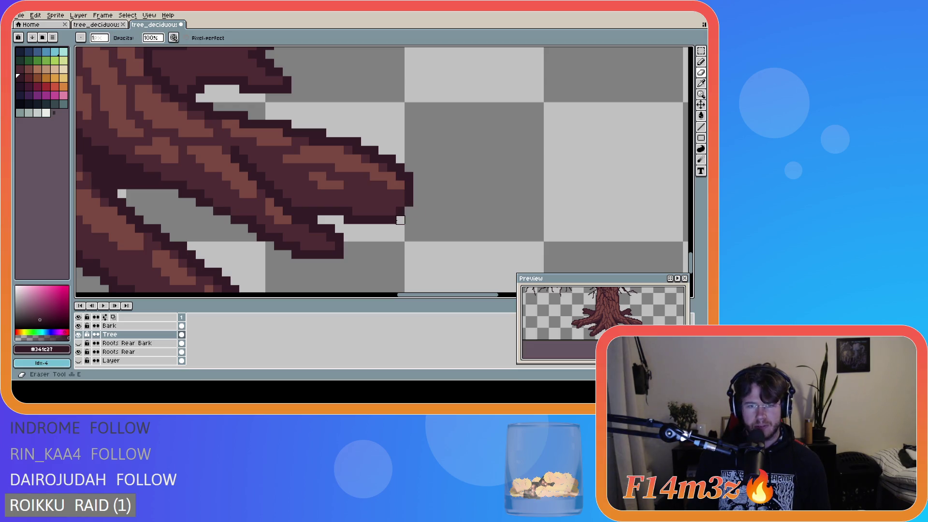
{"action": "key", "text": "b"}
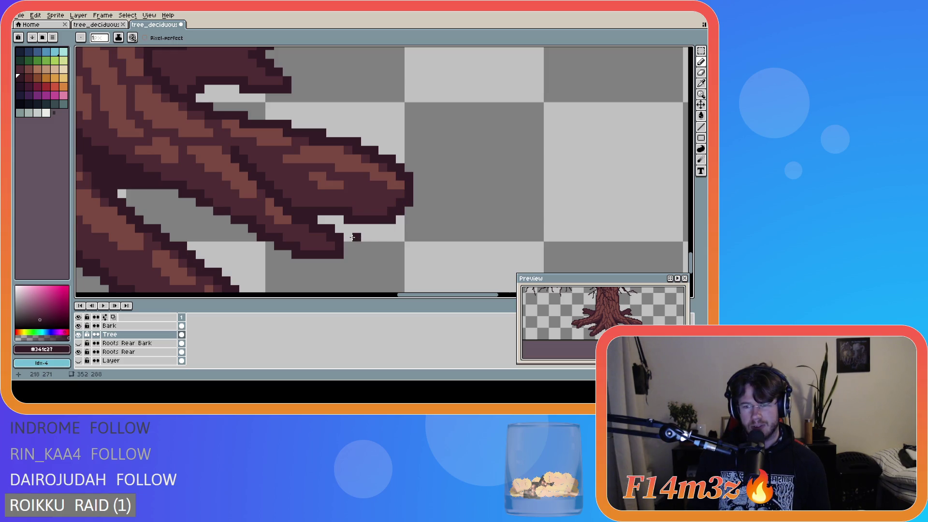
{"action": "key", "text": "v"}
{"action": "key", "text": "ctrl+z"}
{"action": "key", "text": "ctrl+z"}
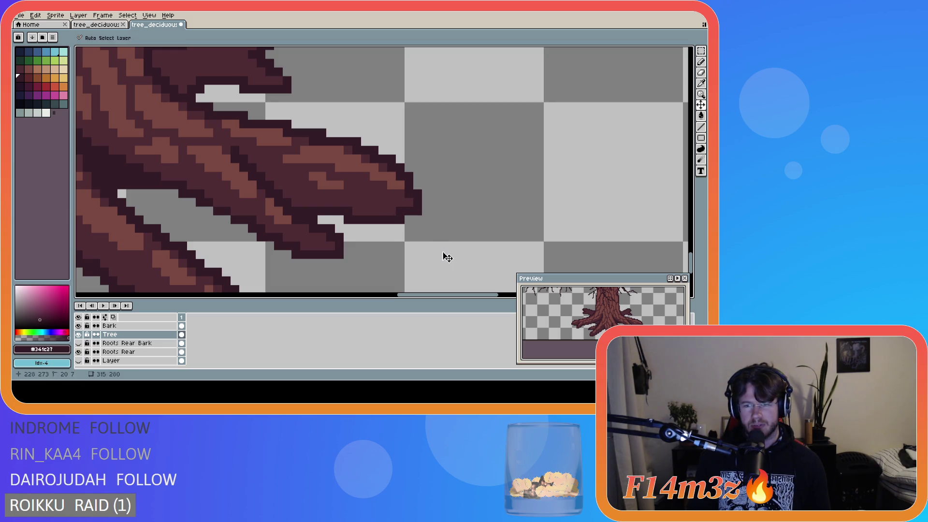
{"action": "key", "text": "b"}
{"action": "mouse_move", "coordinate": [411, 296]}
{"action": "left_mouse_down"}
{"action": "mouse_move", "coordinate": [339, 297]}
{"action": "mouse_move", "coordinate": [408, 297]}
{"action": "left_mouse_up"}
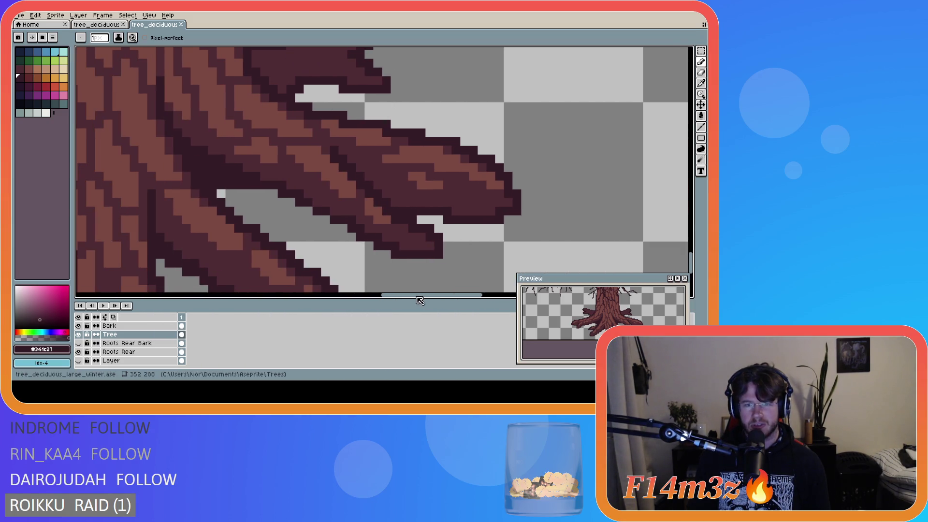
Step: Draw a dark outline along the right root's edge and add a pixel below its tip
{"action": "left_click", "coordinate": [440, 218]}
{"action": "key", "text": "ctrl+z"}
{"action": "left_click_drag", "start_coordinate": [395, 205], "coordinate": [499, 204]}
{"action": "left_click", "coordinate": [507, 205]}
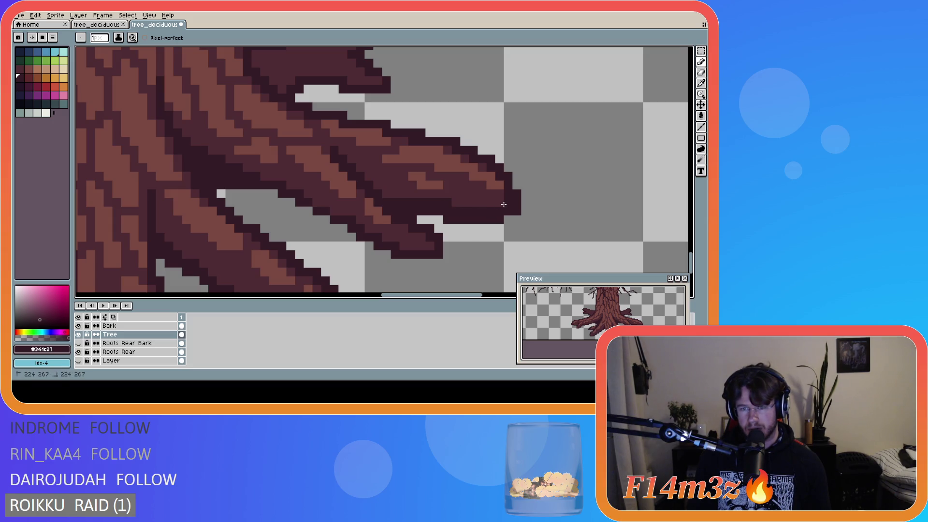
{"action": "key", "text": "v"}
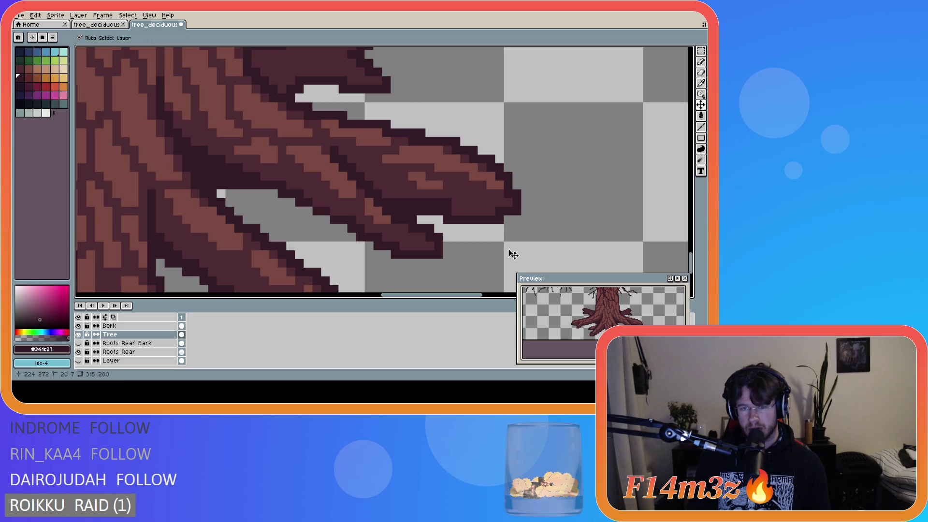
{"action": "key", "text": "b"}
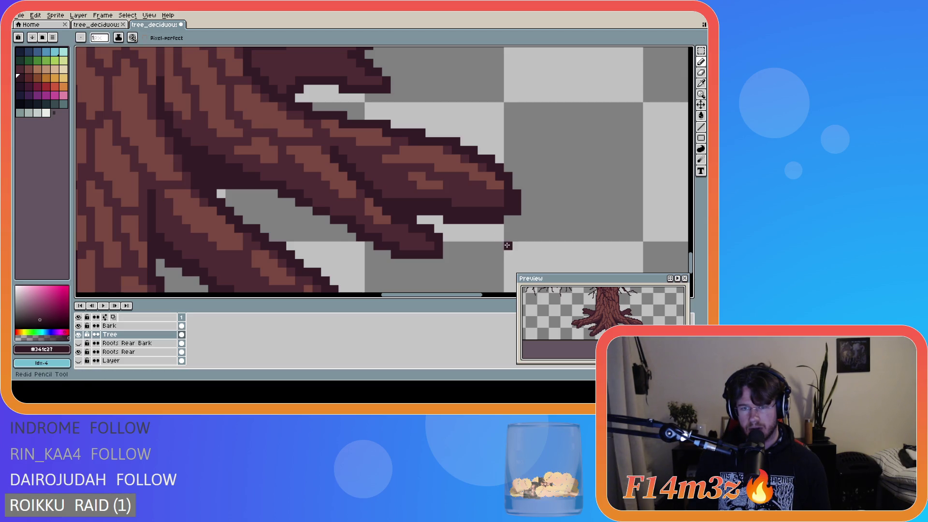
{"action": "left_click", "coordinate": [506, 238]}
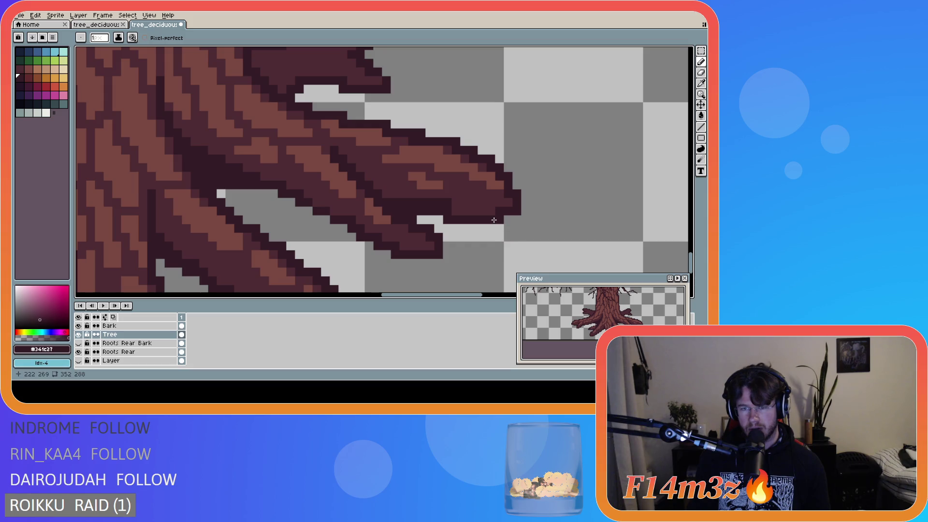
{"action": "key", "text": "shift"}
{"action": "key", "text": "ctrl+z"}
{"action": "key", "text": "ctrl+y"}
{"action": "key", "text": "ctrl"}
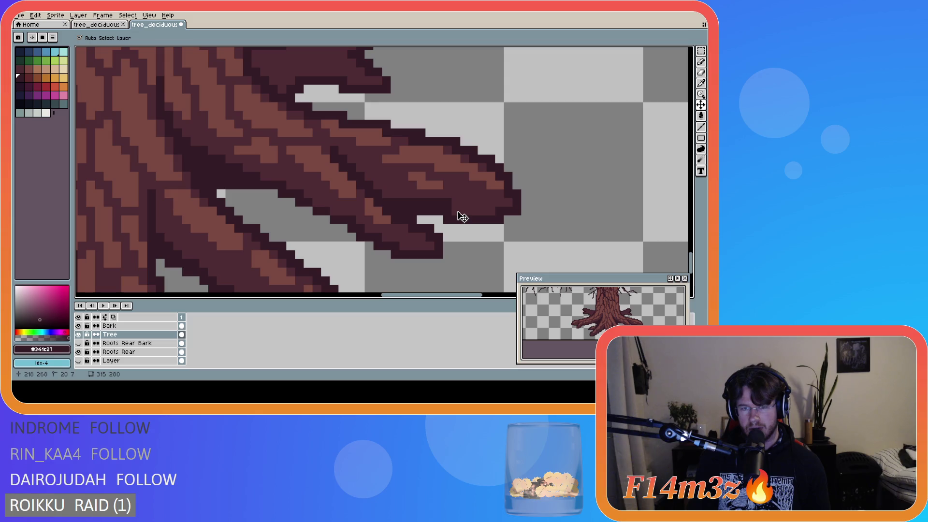
Step: Erase a dark strip along the root's edge, then undo the erasure
{"action": "key", "text": "e"}
{"action": "mouse_move", "coordinate": [421, 211]}
{"action": "left_mouse_down"}
{"action": "mouse_move", "coordinate": [498, 220]}
{"action": "mouse_move", "coordinate": [517, 212]}
{"action": "mouse_move", "coordinate": [517, 194]}
{"action": "left_mouse_up"}
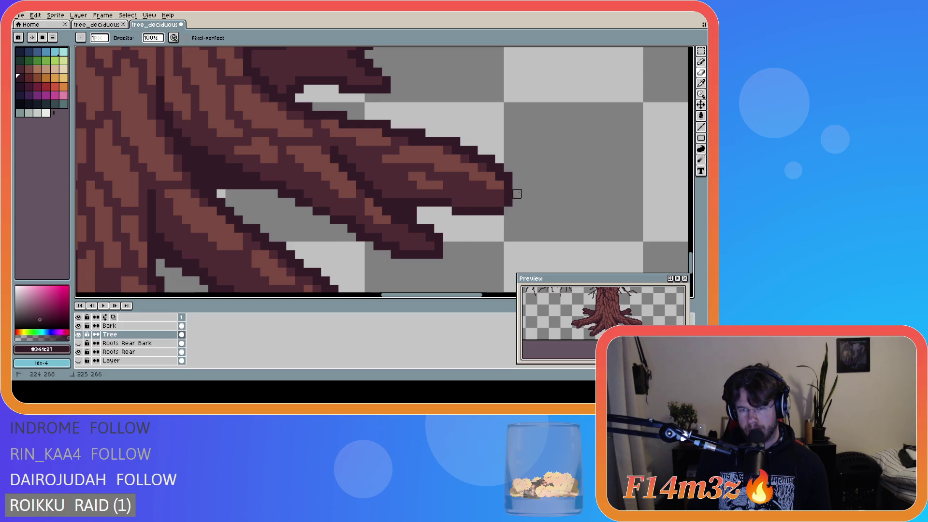
{"action": "key", "text": "b"}
{"action": "key", "text": "e"}
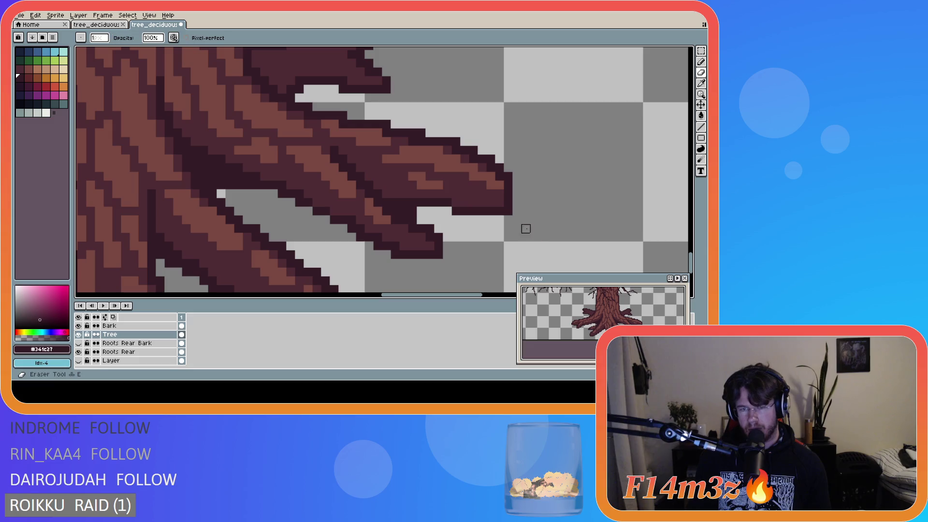
{"action": "key", "text": "b"}
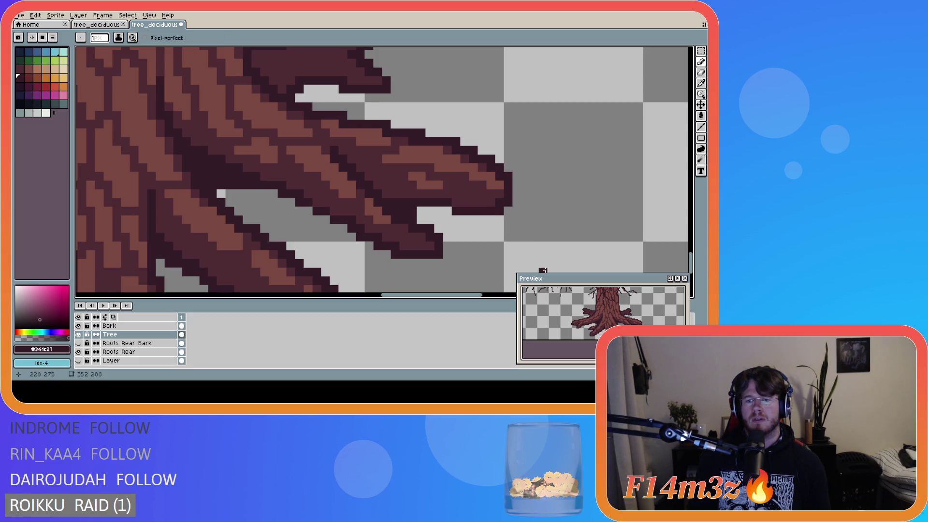
{"action": "key", "text": "ctrl+z"}
{"action": "key", "text": "ctrl+z"}
{"action": "key", "text": "ctrl+z"}
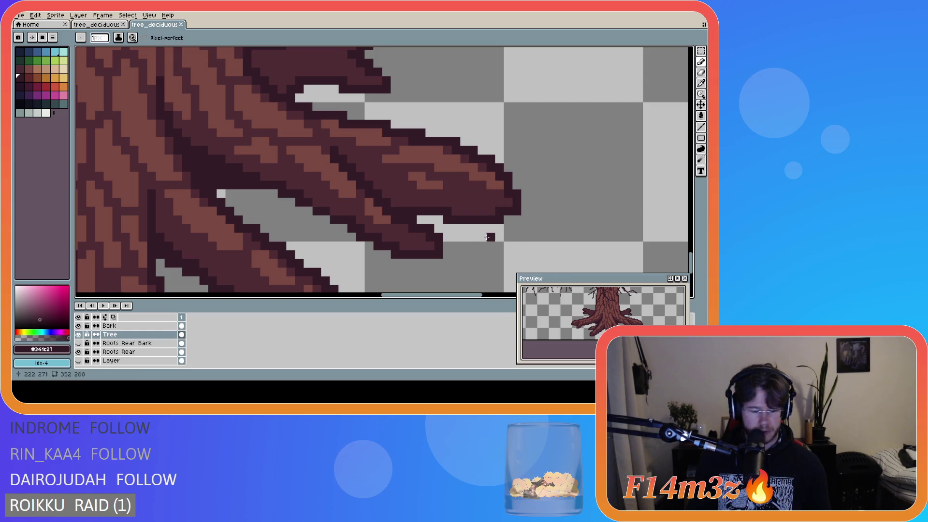
Step: Darken pixels along the root's lower edge and place an extra dark pixel beneath it
{"action": "left_click_drag", "start_coordinate": [483, 213], "coordinate": [368, 187]}
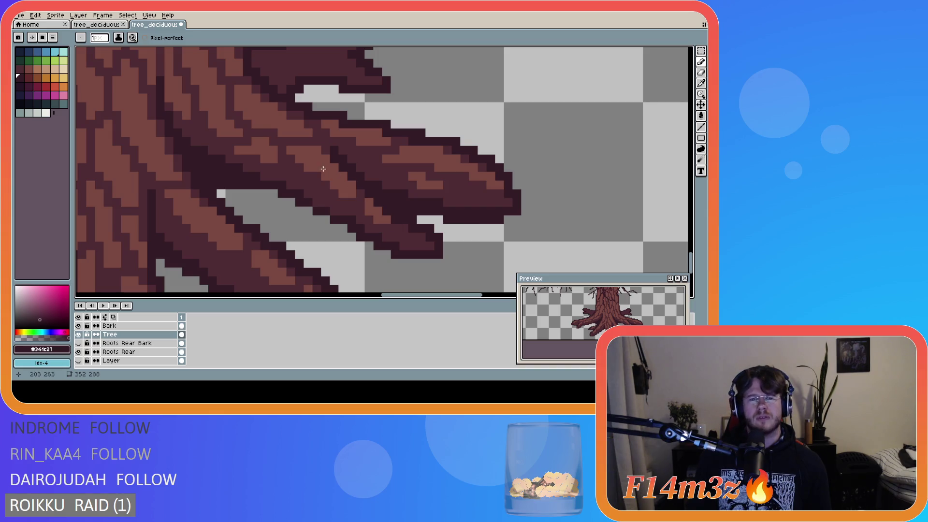
{"action": "left_click", "coordinate": [403, 248]}
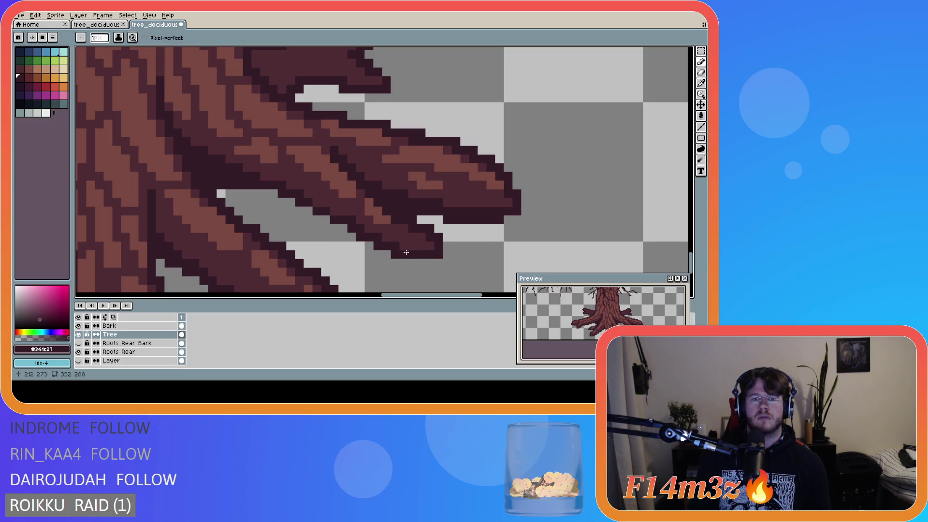
{"action": "key", "text": "v"}
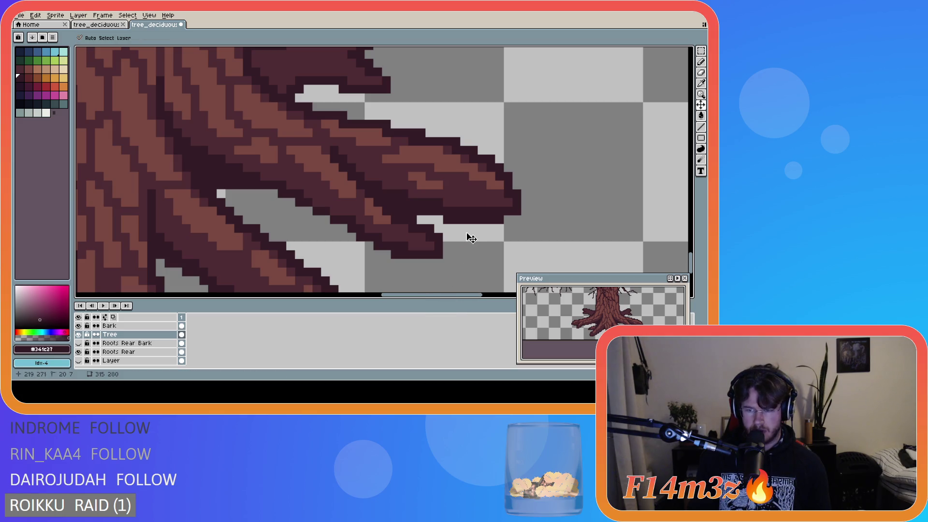
{"action": "key", "text": "b"}
{"action": "left_click", "coordinate": [474, 227]}
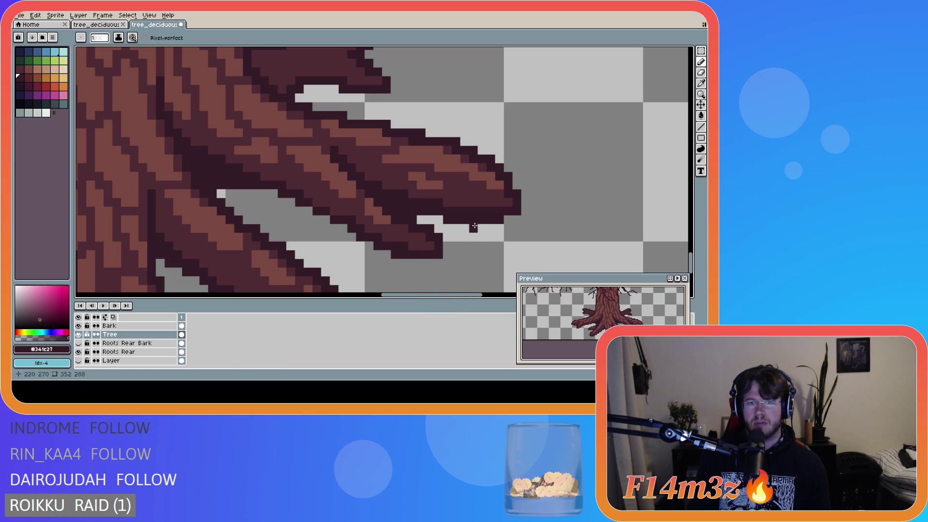
{"action": "left_click_drag", "start_coordinate": [411, 294], "coordinate": [317, 296]}
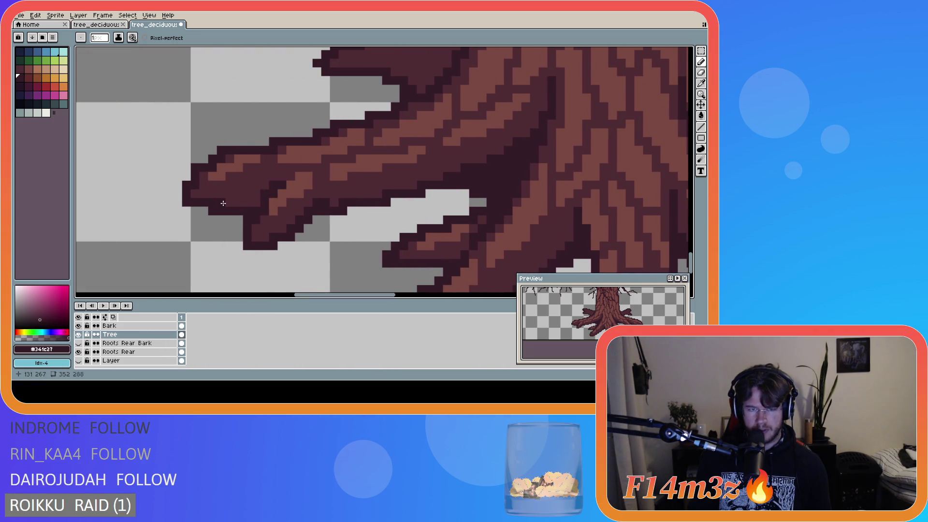
Step: Extend the left root tip's dark edge, save tree_deciduous_large_winter.ase, and re-show Roots Rear Bark
{"action": "mouse_move", "coordinate": [220, 194]}
{"action": "left_mouse_down"}
{"action": "mouse_move", "coordinate": [209, 195]}
{"action": "mouse_move", "coordinate": [251, 205]}
{"action": "left_mouse_up"}
{"action": "left_click", "coordinate": [333, 205]}
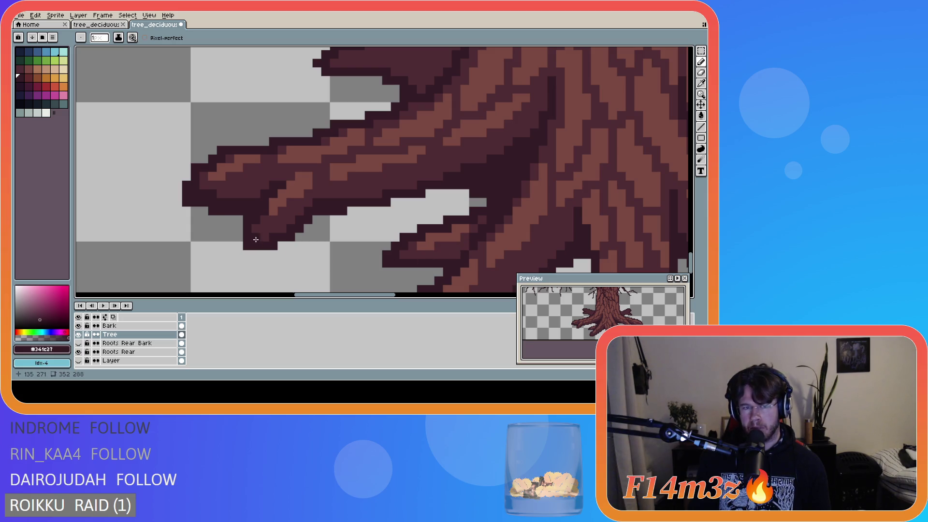
{"action": "key", "text": "ctrl+z"}
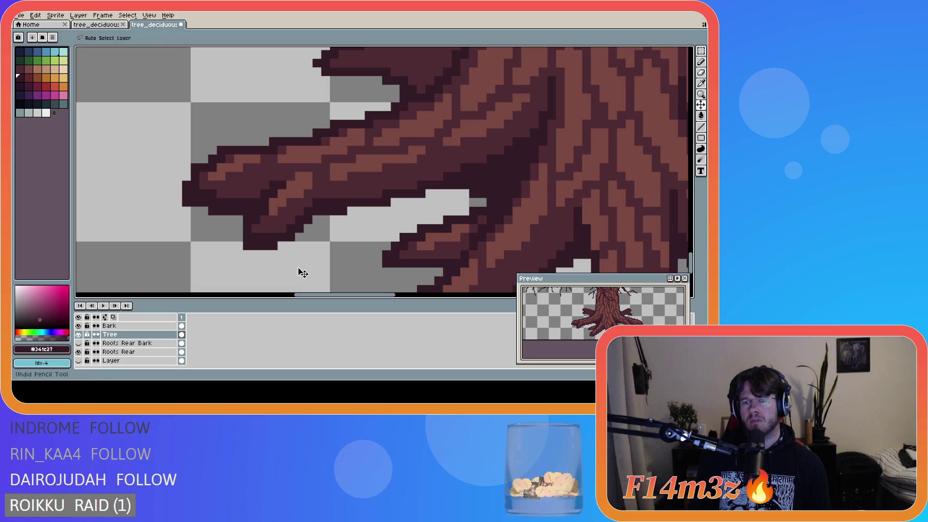
{"action": "key", "text": "ctrl+s"}
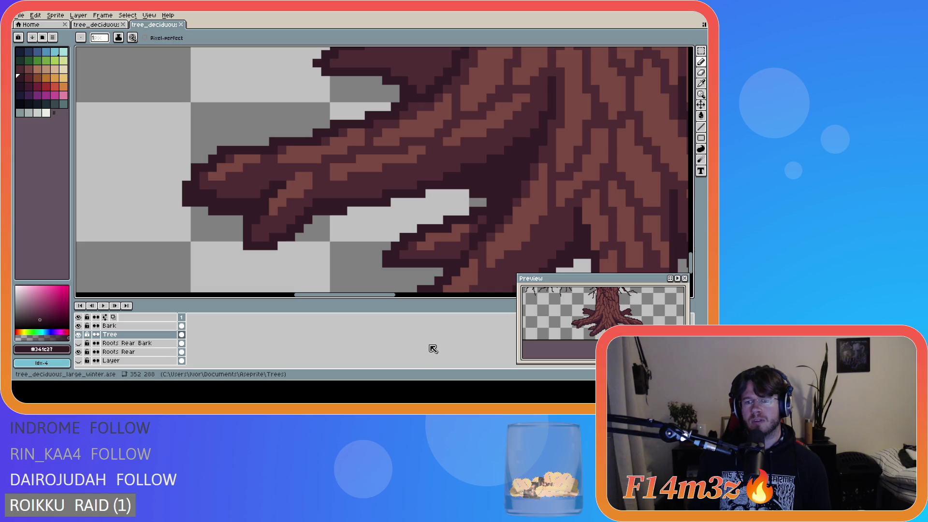
{"action": "left_click", "coordinate": [78, 344]}
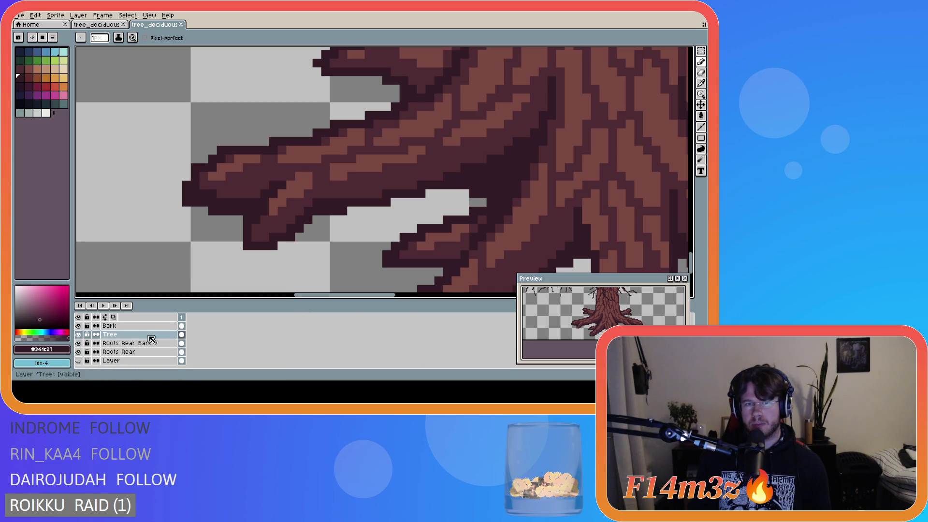
Step: Touch up a pixel on the short root left of the trunk base, save, and zoom out to the full tree
{"action": "left_click_drag", "start_coordinate": [380, 297], "coordinate": [425, 297]}
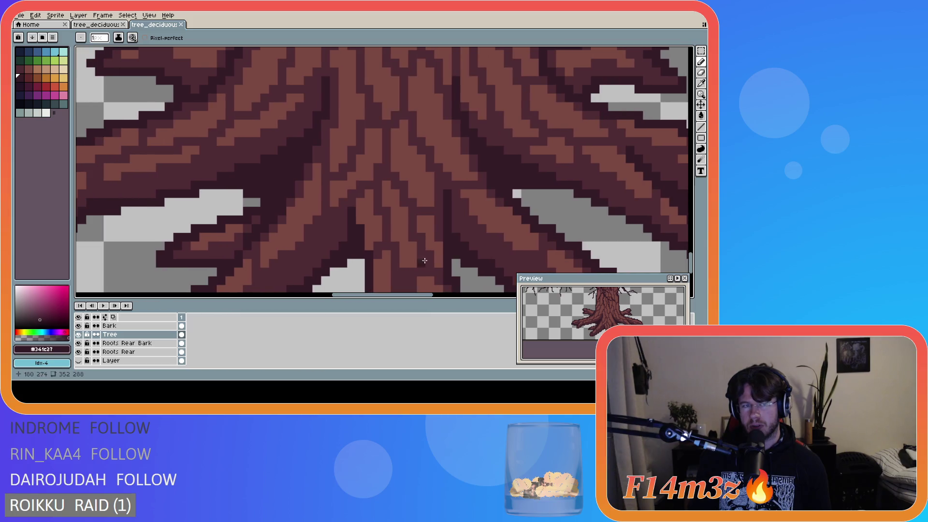
{"action": "scroll", "coordinate": [552, 164], "scroll_direction": "down", "scroll_amount": 1}
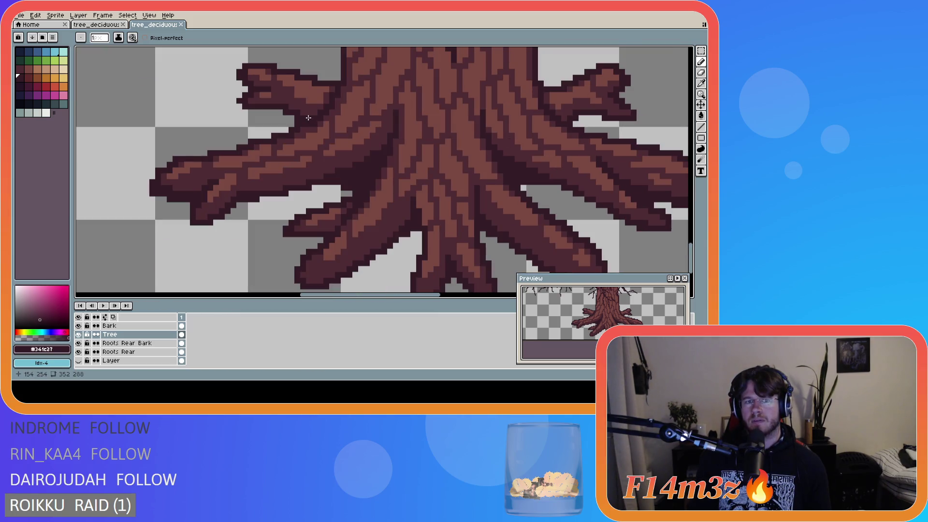
{"action": "key", "text": "ctrl+s"}
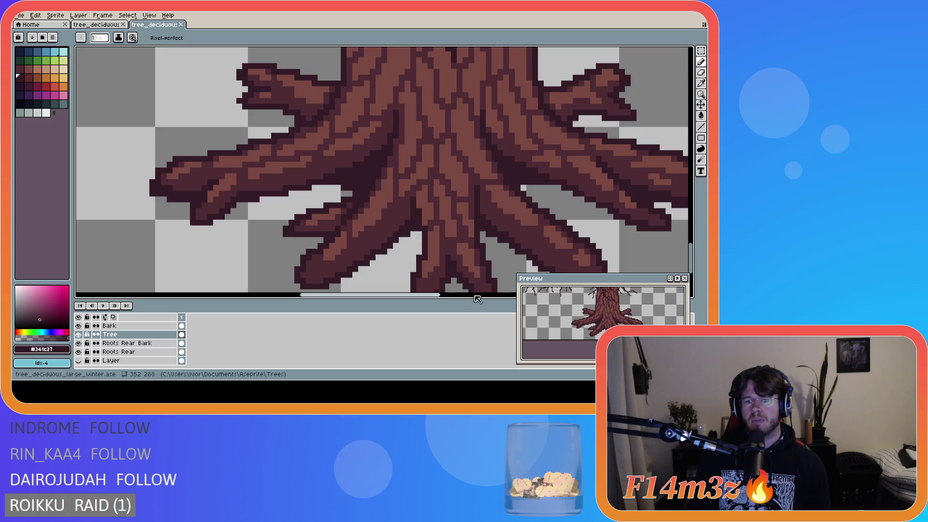
{"action": "scroll", "coordinate": [445, 262], "scroll_direction": "down", "scroll_amount": 2}
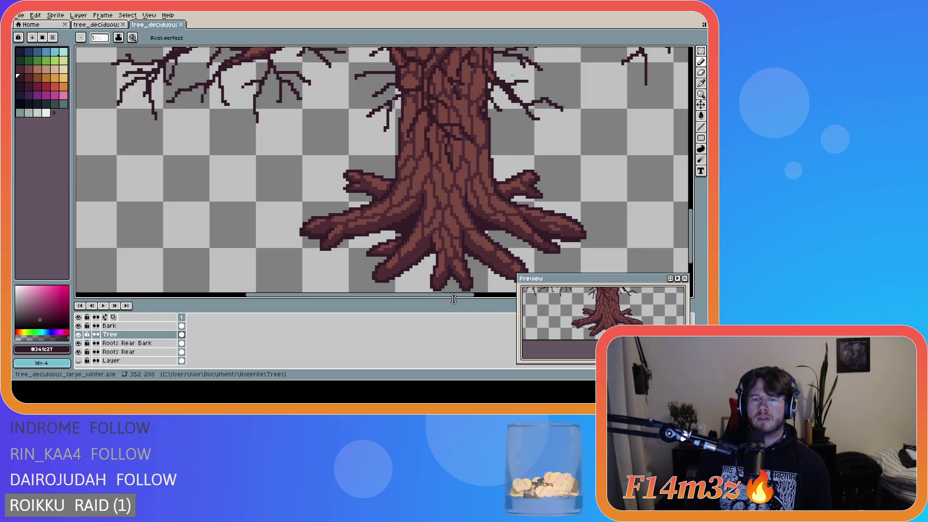
{"action": "scroll", "coordinate": [452, 290], "scroll_direction": "down", "scroll_amount": 2}
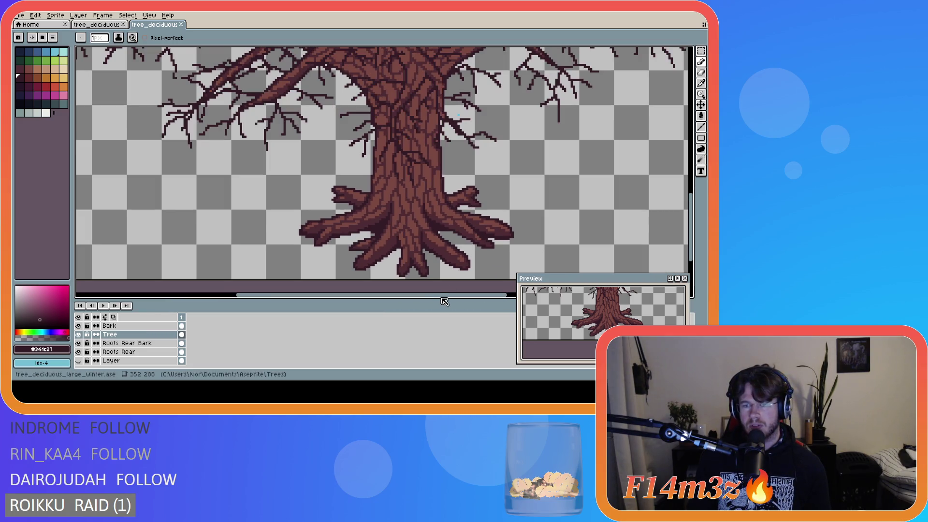
{"action": "scroll", "coordinate": [387, 260], "scroll_direction": "up", "scroll_amount": 2}
{"action": "left_click", "coordinate": [368, 248]}
{"action": "key", "text": "ctrl+s"}
{"action": "scroll", "coordinate": [472, 276], "scroll_direction": "down", "scroll_amount": 1}
{"action": "scroll", "coordinate": [462, 299], "scroll_direction": "down", "scroll_amount": 3}
{"action": "scroll", "coordinate": [462, 299], "scroll_direction": "up", "scroll_amount": 1}
{"action": "left_click_drag", "start_coordinate": [473, 296], "coordinate": [483, 287]}
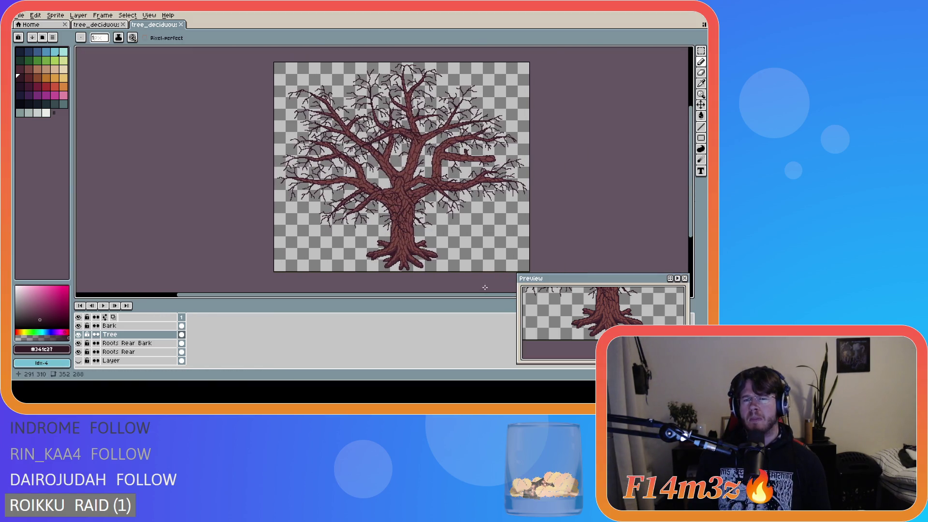